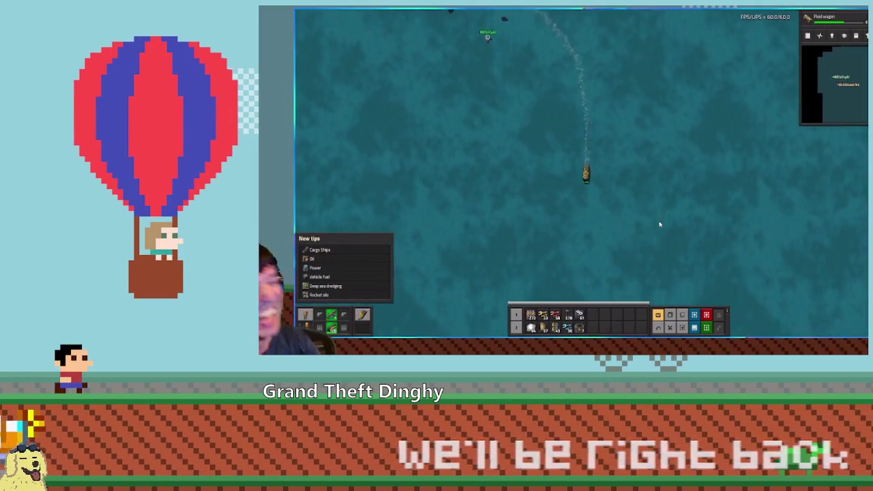
# - Steer the boat around during the stream break
pyautogui.press('d')
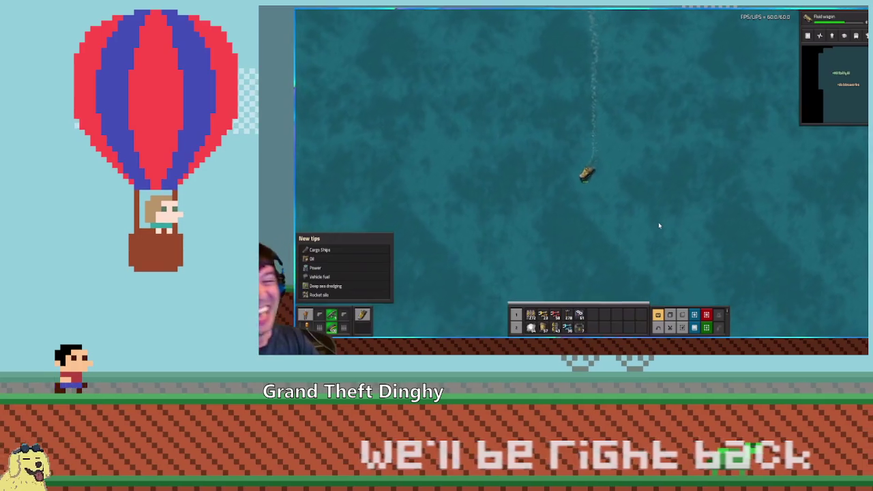
pyautogui.press('d')
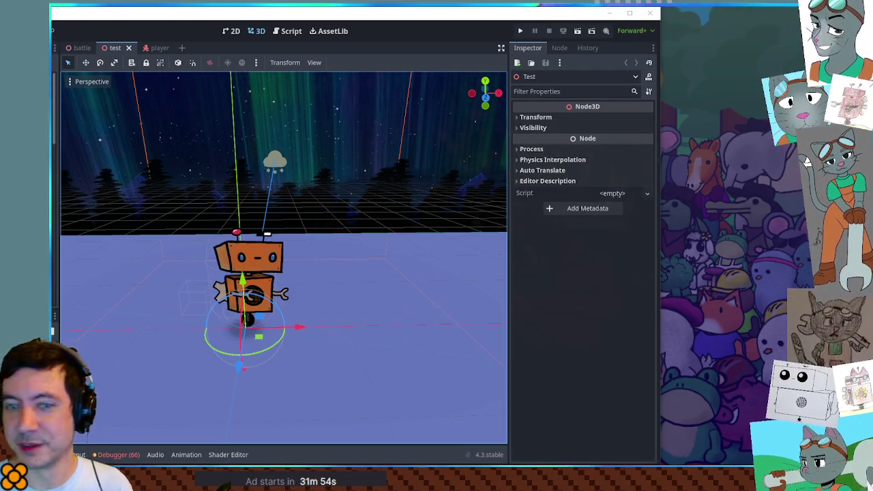
# - Maximize the editor window and orbit the test scene's view, re-centering on the robot
pyautogui.click(629, 14)
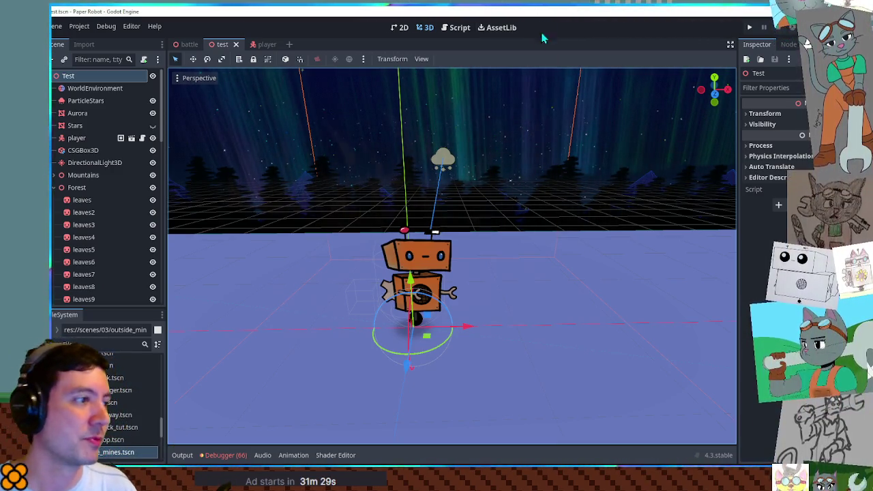
pyautogui.moveTo(531, 203)
pyautogui.mouseDown()
pyautogui.moveTo(502, 244)
pyautogui.moveTo(523, 255)
pyautogui.moveTo(543, 248)
pyautogui.mouseUp()
pyautogui.press('f')
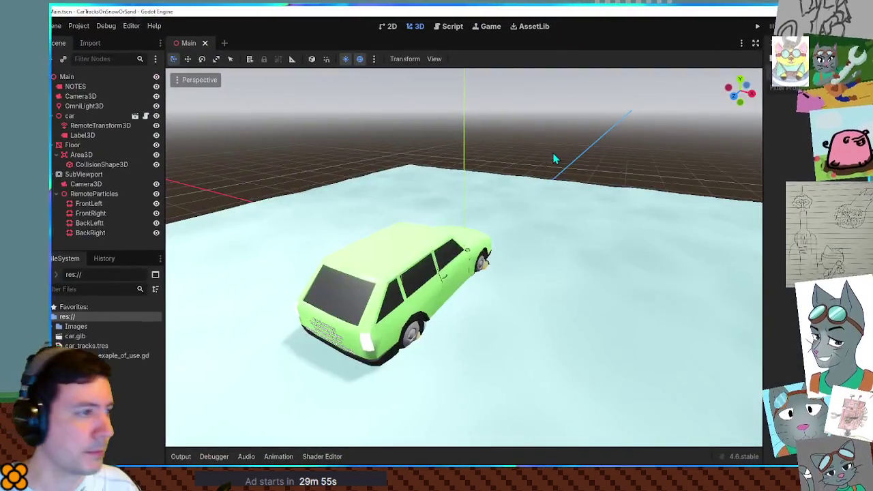
# - Orbit out over the snow field, run the car demo, and enlarge its game window
pyautogui.moveTo(540, 249)
pyautogui.mouseDown()
pyautogui.moveTo(495, 239)
pyautogui.moveTo(345, 273)
pyautogui.moveTo(303, 196)
pyautogui.mouseUp()
pyautogui.moveTo(325, 218)
pyautogui.mouseDown()
pyautogui.moveTo(452, 286)
pyautogui.moveTo(409, 259)
pyautogui.moveTo(376, 253)
pyautogui.moveTo(619, 257)
pyautogui.moveTo(608, 247)
pyautogui.moveTo(656, 226)
pyautogui.moveTo(620, 219)
pyautogui.moveTo(582, 249)
pyautogui.moveTo(584, 211)
pyautogui.moveTo(594, 243)
pyautogui.moveTo(621, 218)
pyautogui.moveTo(584, 200)
pyautogui.moveTo(546, 218)
pyautogui.moveTo(511, 267)
pyautogui.moveTo(494, 246)
pyautogui.mouseUp()
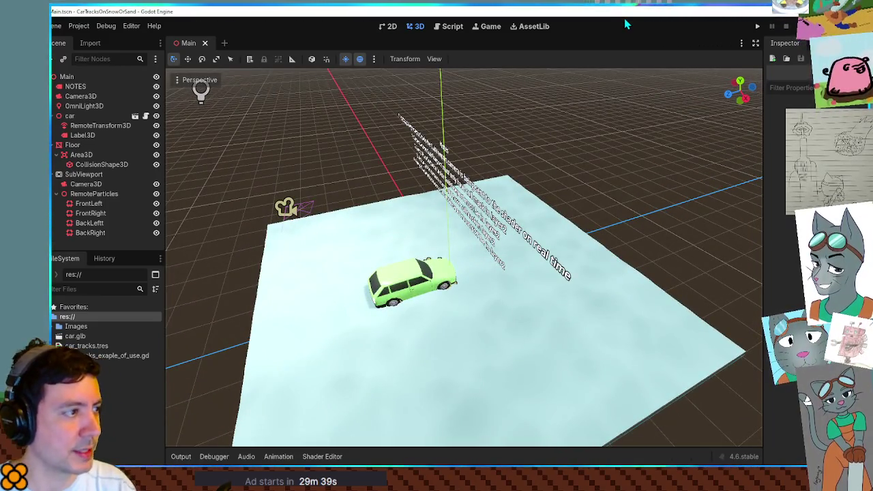
pyautogui.press('F5')
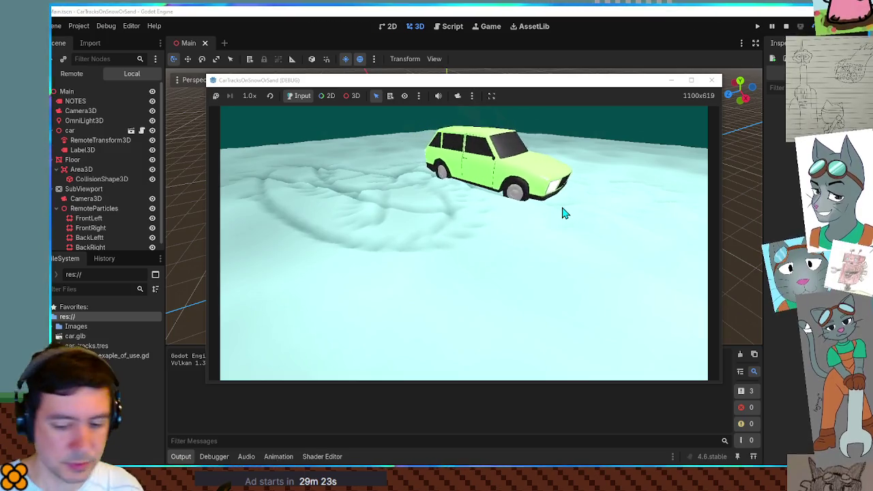
pyautogui.click(691, 80)
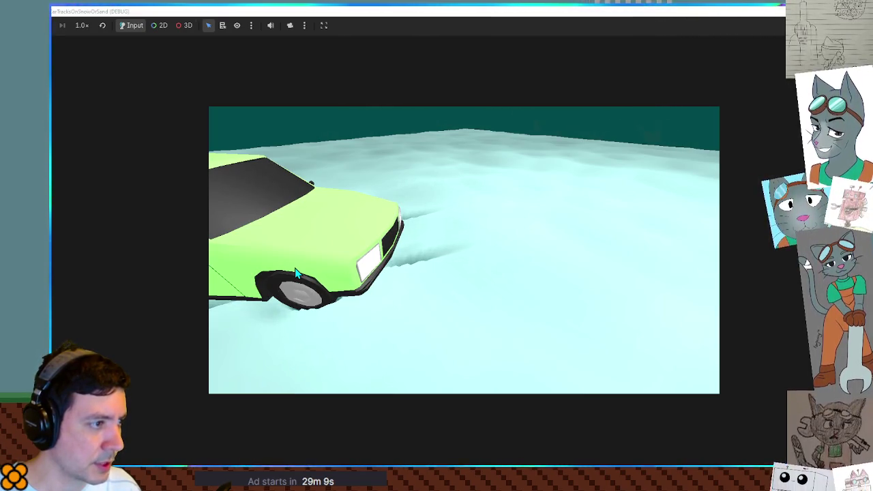
# - Drive the car across the snow, stop the game, and select the SubViewport node
pyautogui.moveTo(297, 273)
pyautogui.mouseDown()
pyautogui.moveTo(368, 243)
pyautogui.moveTo(506, 222)
pyautogui.mouseUp()
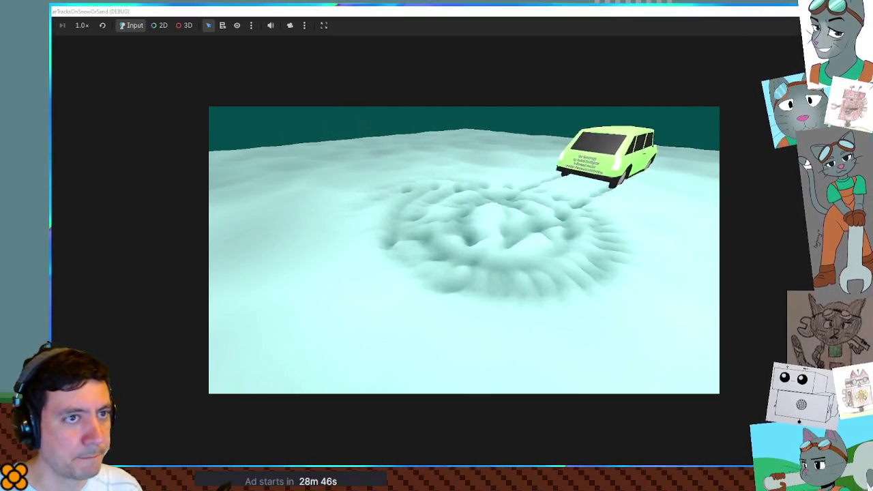
pyautogui.press('F8')
pyautogui.click(84, 174)
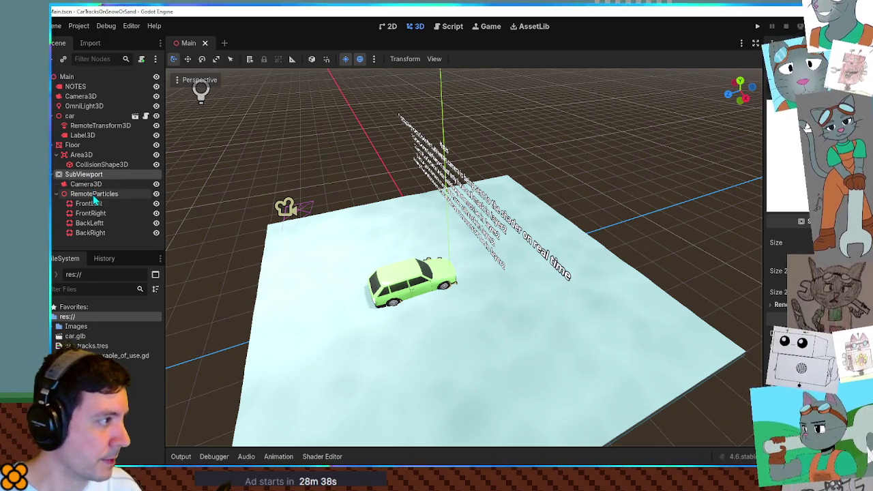
# - Inspect RemoteParticles and its FrontLeft emitter, then open car_tracks_exaple_of_use.gd
pyautogui.click(95, 195)
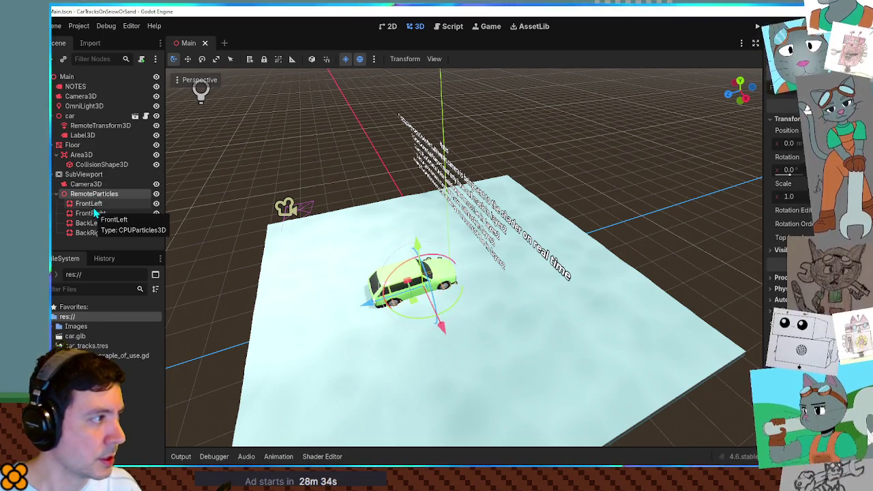
pyautogui.click(95, 205)
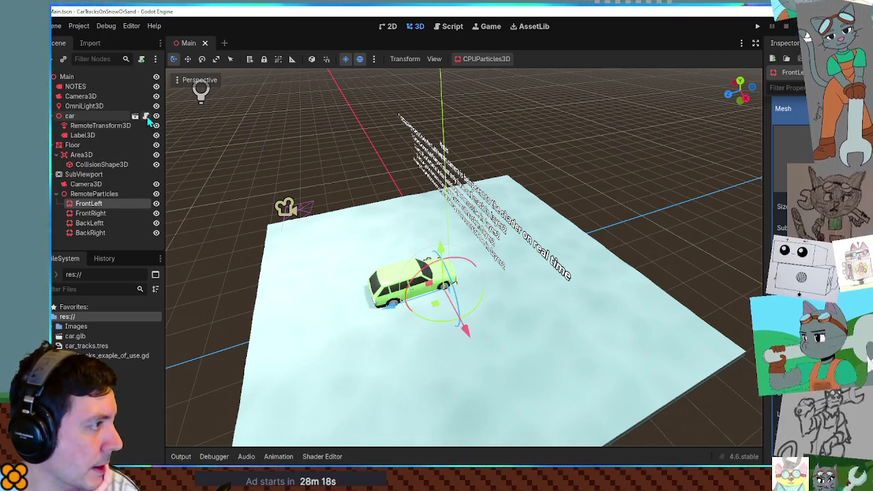
pyautogui.click(146, 116)
pyautogui.scroll(-5, 584, 270)
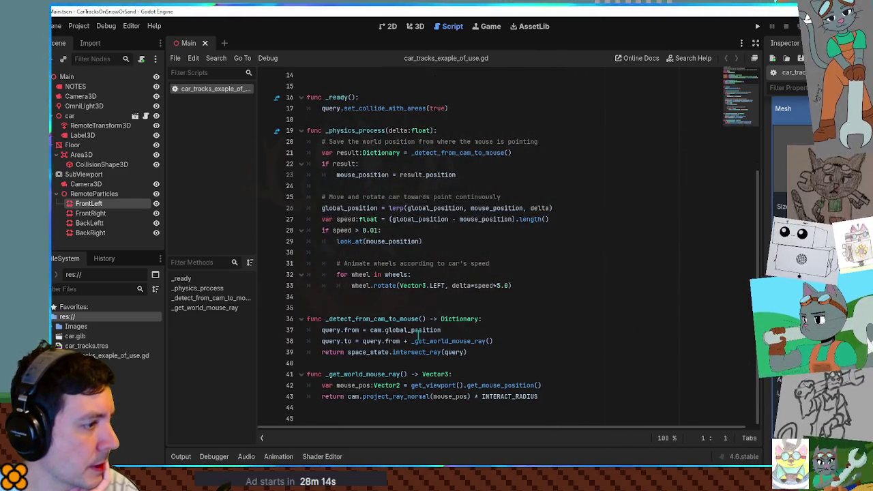
# - Read through the car script, then return to the Main scene's 3D view
pyautogui.moveTo(427, 336)
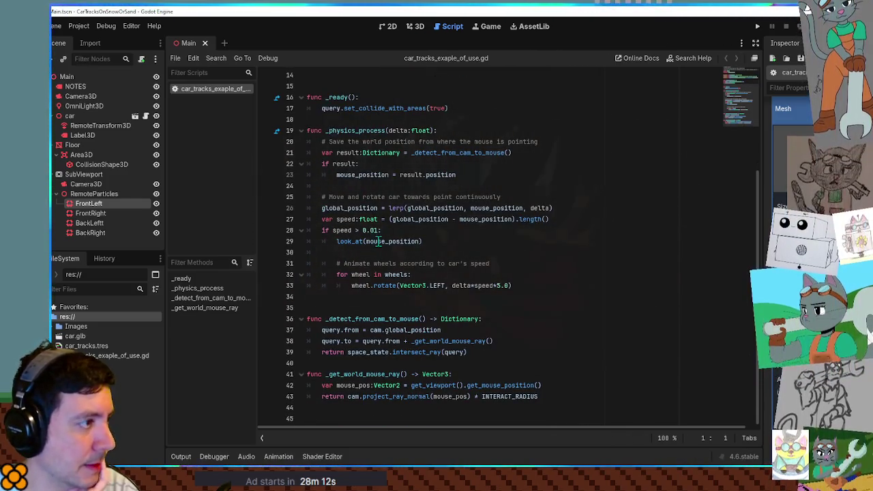
pyautogui.scroll(5, 374, 230)
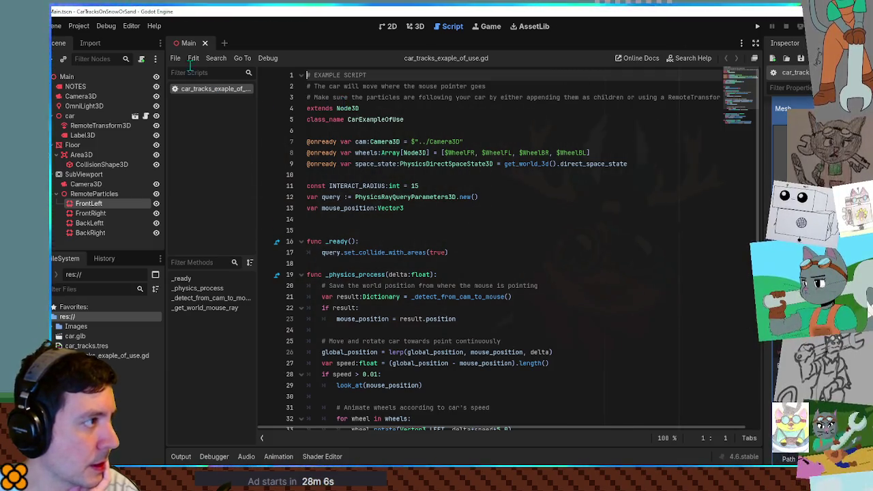
pyautogui.click(417, 27)
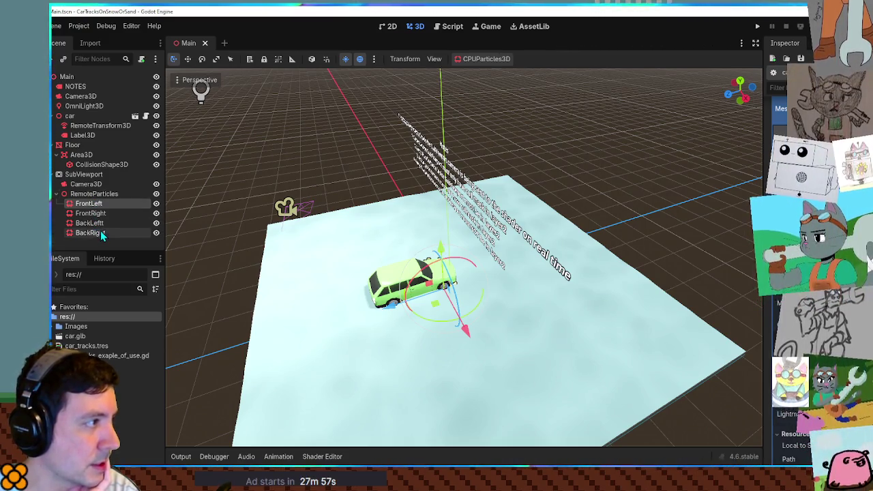
# - Select the RemoteTransform3D node and open its class documentation from the context menu
pyautogui.click(86, 87)
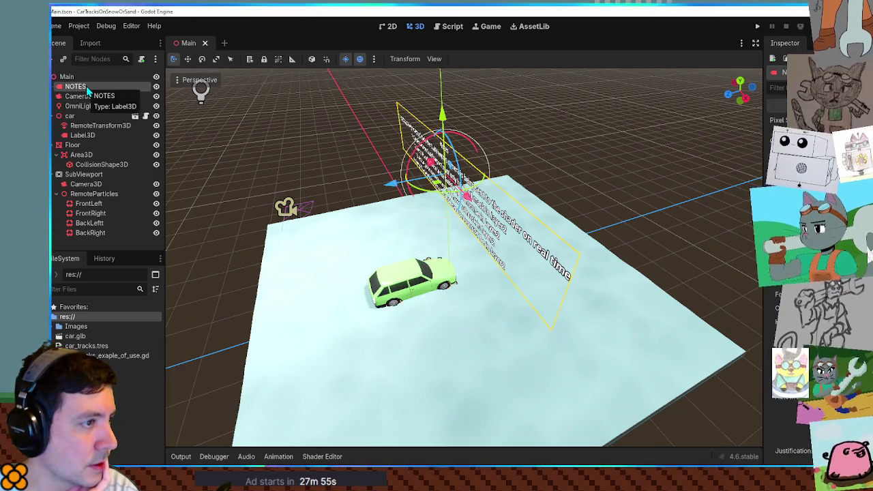
pyautogui.click(86, 128)
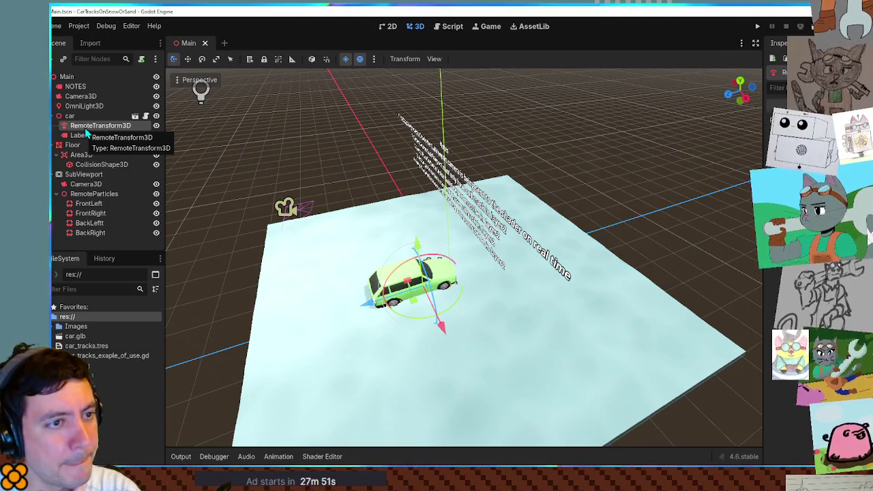
pyautogui.rightClick(80, 129)
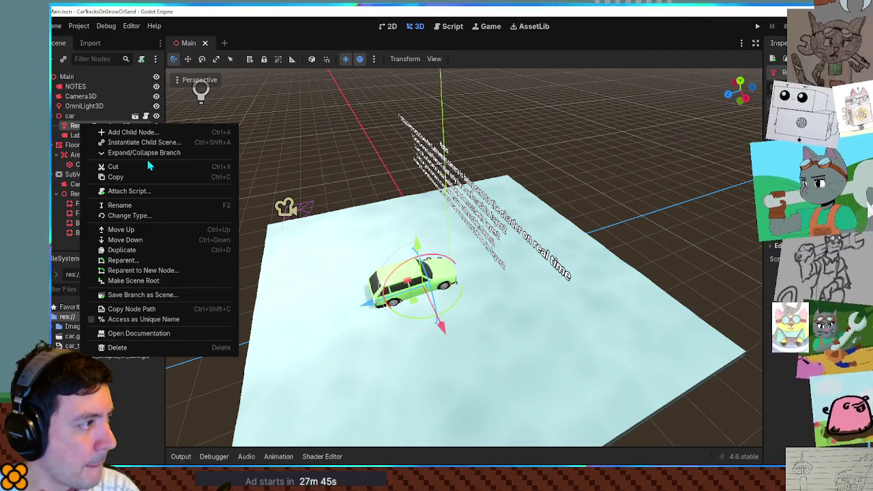
pyautogui.click(154, 333)
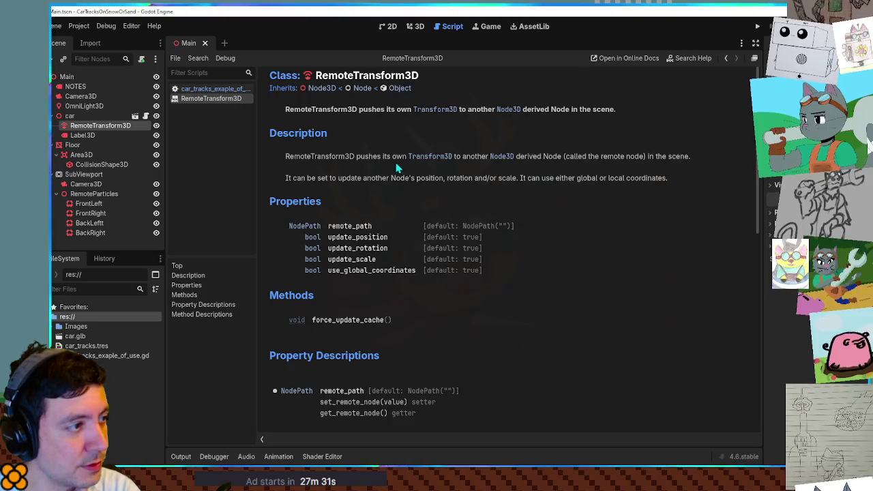
# - Read the RemoteTransform3D class description, then go back to the 3D view
pyautogui.moveTo(408, 158)
pyautogui.mouseDown()
pyautogui.moveTo(690, 158)
pyautogui.moveTo(585, 158)
pyautogui.mouseUp()
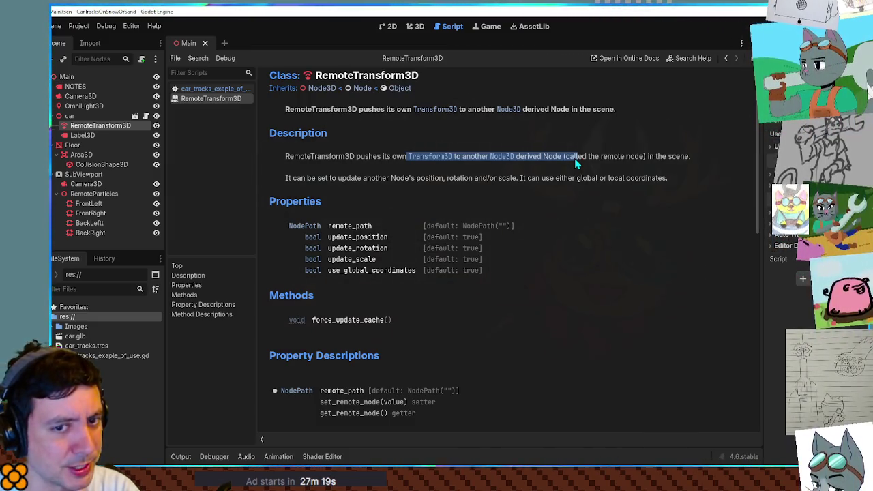
pyautogui.click(574, 158)
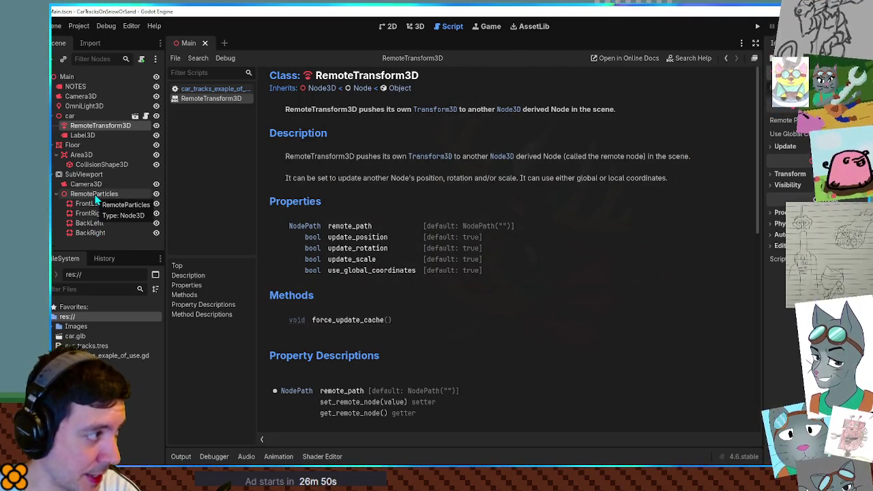
pyautogui.click(416, 26)
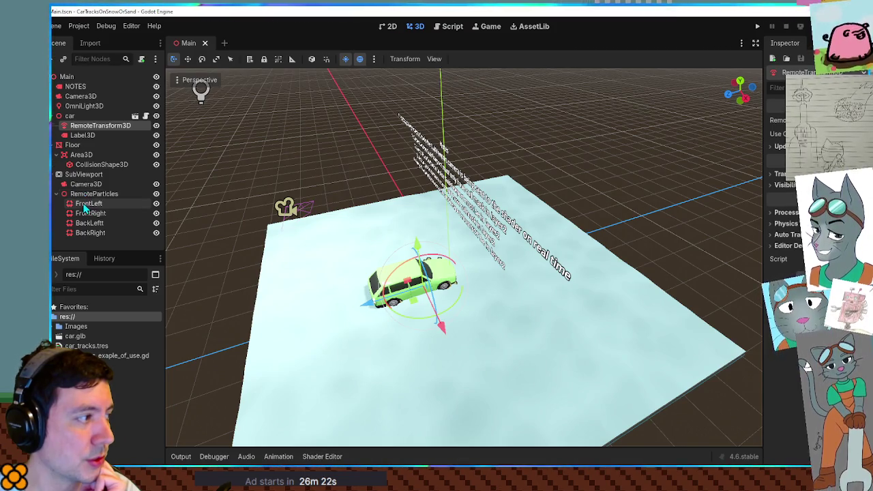
# - Inspect the FrontLeft, FrontRight and back wheel emitters together, then run the scene
pyautogui.click(84, 205)
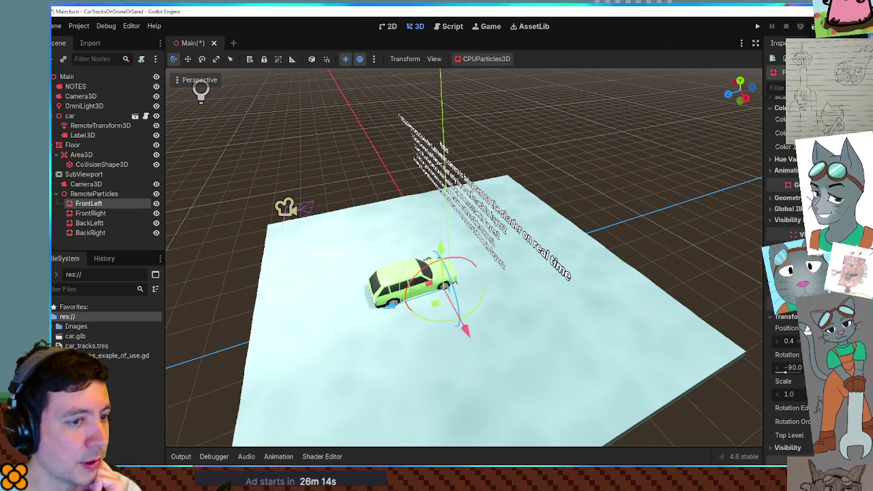
pyautogui.click(85, 214)
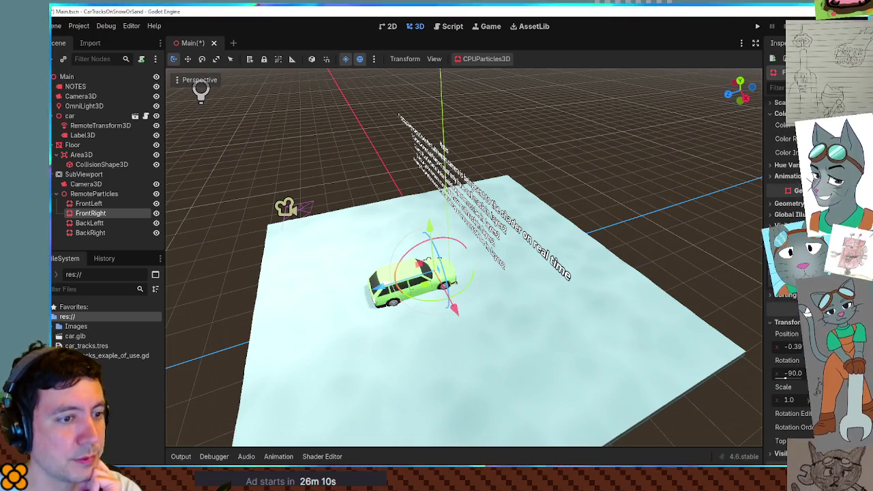
pyautogui.keyDown('shift'); pyautogui.click(90, 236); pyautogui.keyUp('shift')
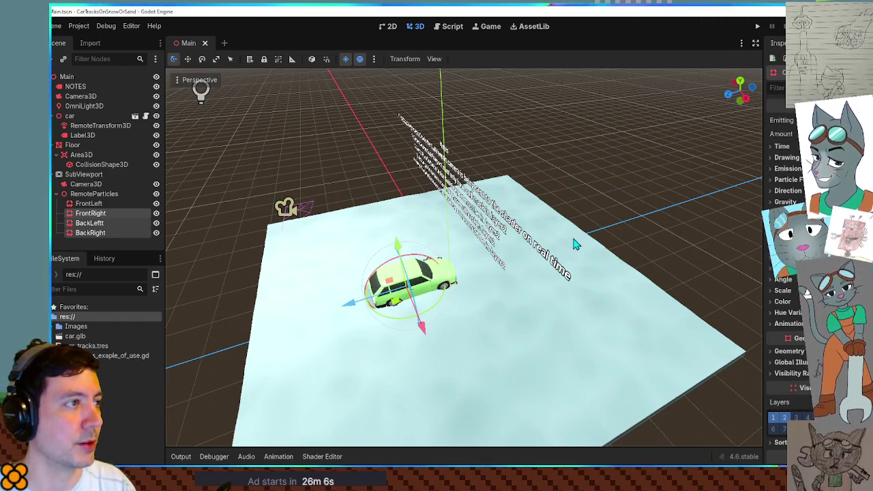
pyautogui.press('F5')
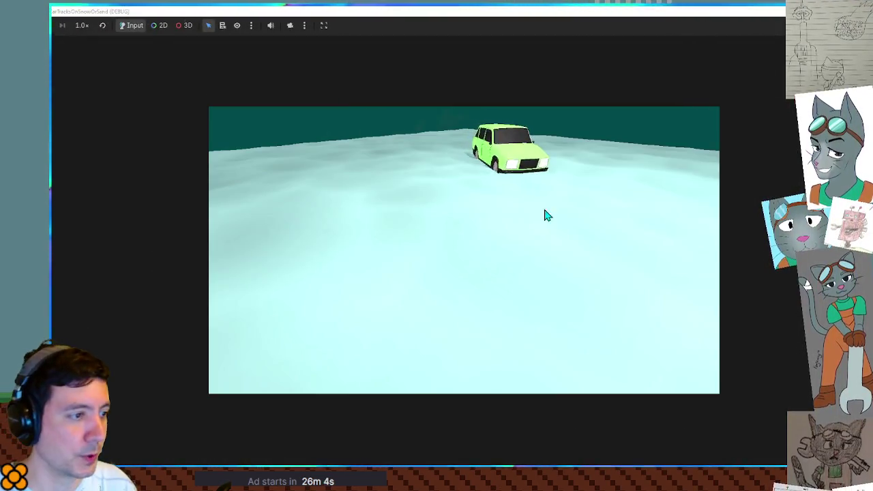
# - Drive the car forward, left and in reverse through the snow, then stop the game
pyautogui.press('Up')
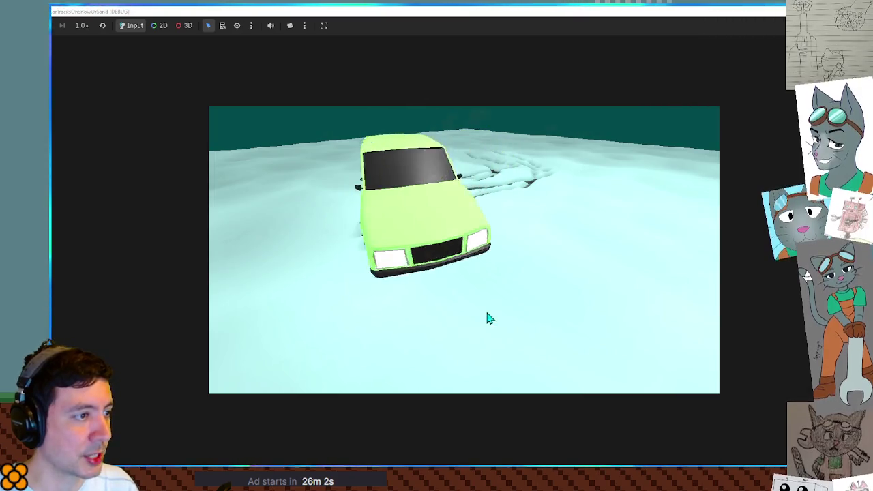
pyautogui.press('Left')
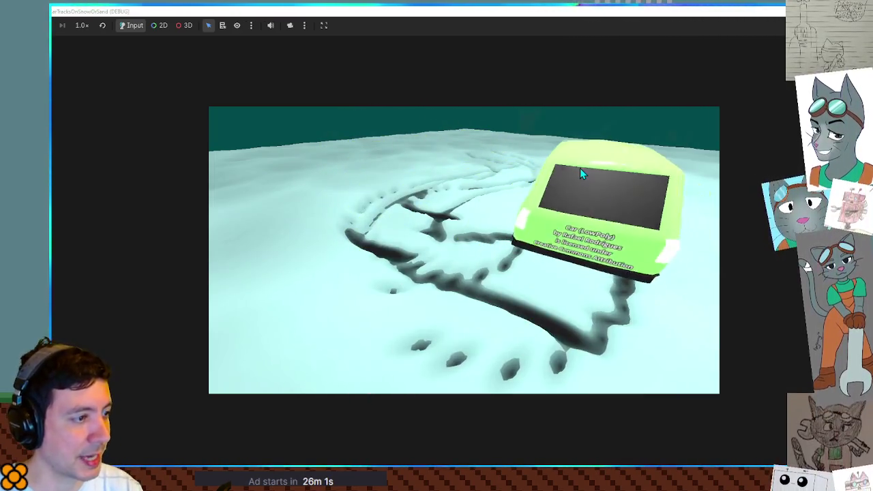
pyautogui.press('Left')
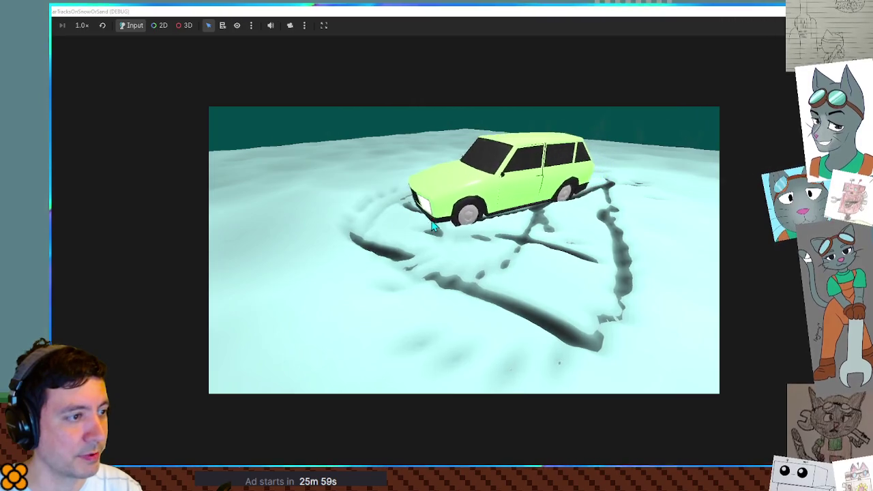
pyautogui.press('Down')
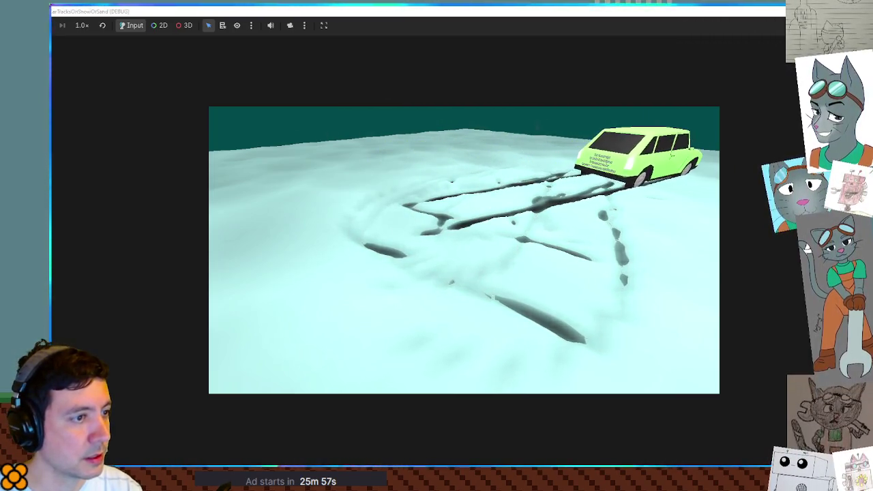
pyautogui.press('F8')
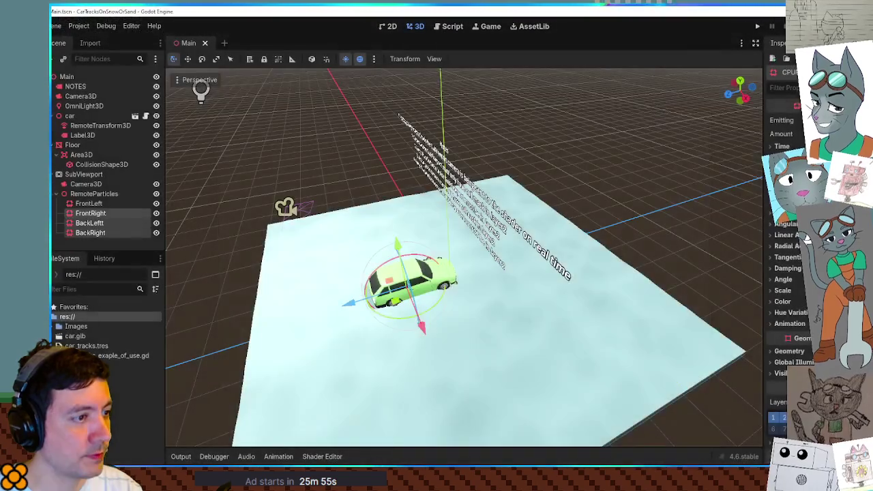
# - Hide the Floor node and run the car demo again
pyautogui.click(501, 365)
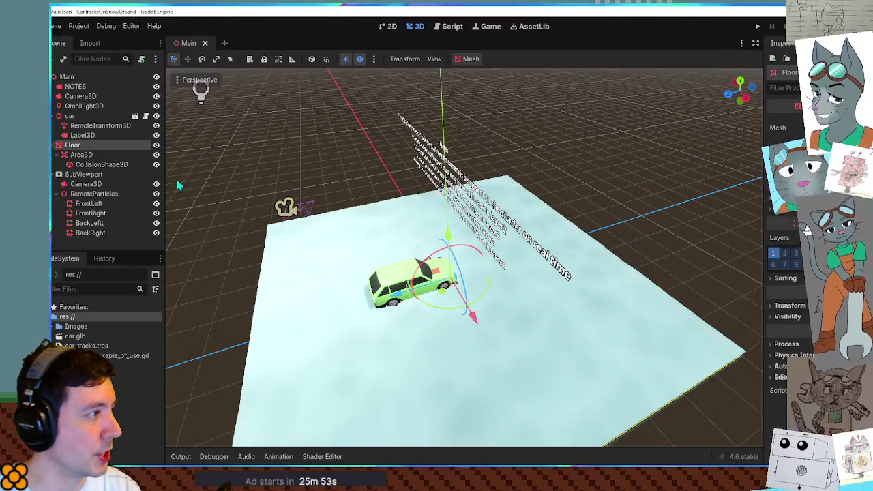
pyautogui.click(157, 145)
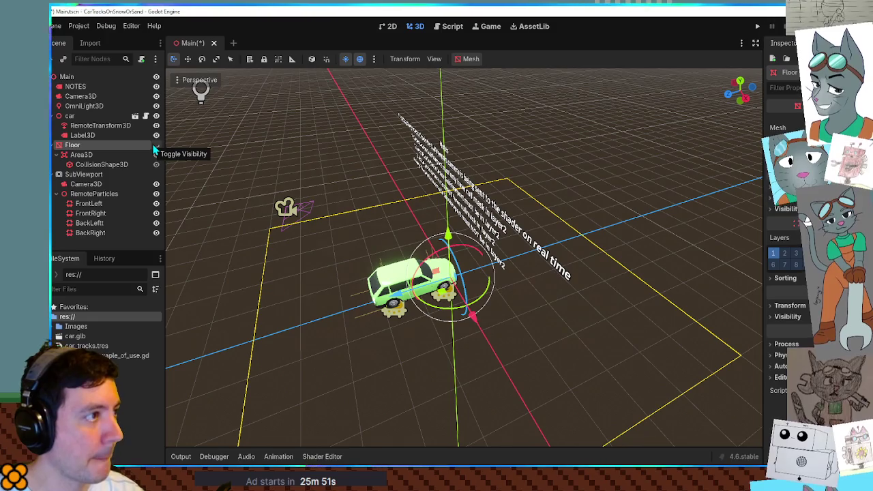
pyautogui.press('F5')
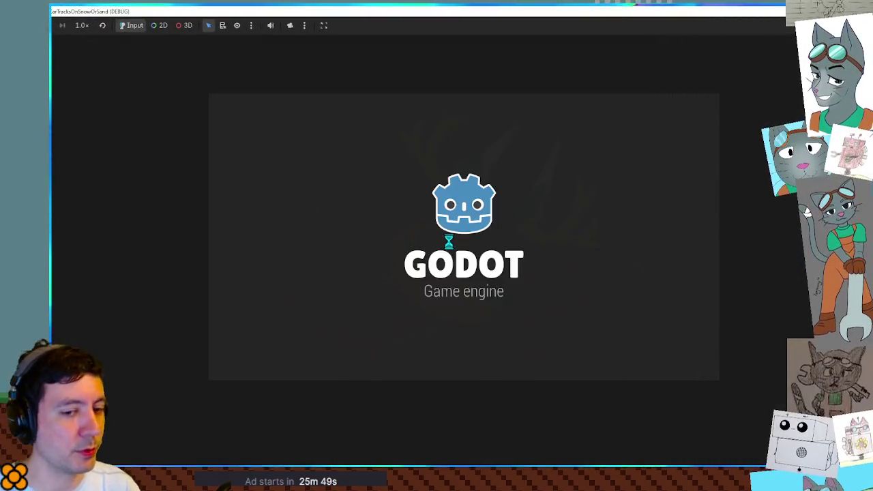
# - Drive the car forward and in circles without the floor, stop the game, and re-show the Floor
pyautogui.press('Up')
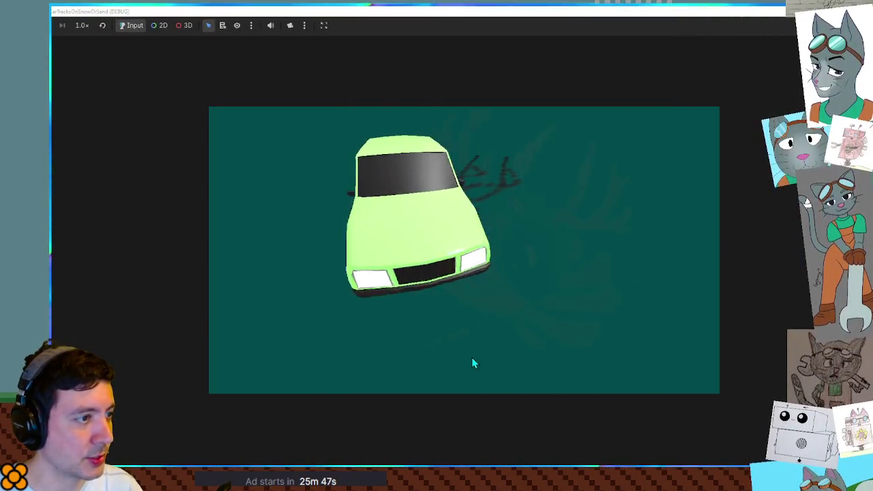
pyautogui.press('Left')
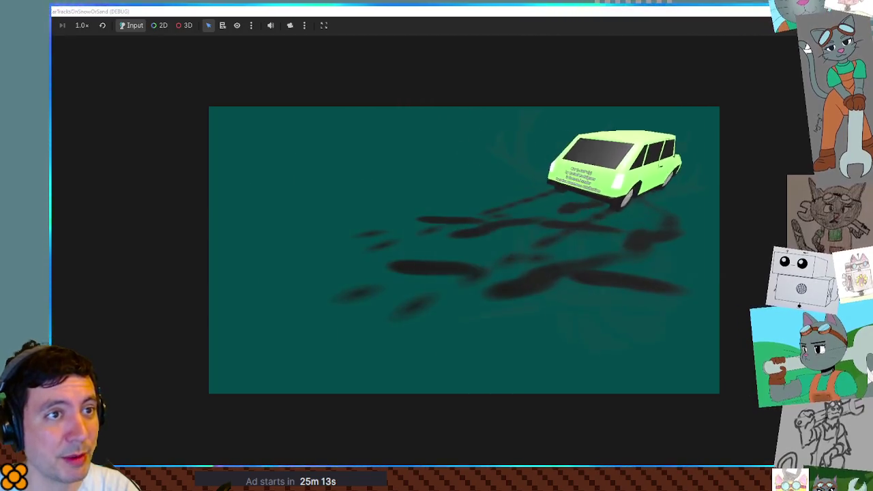
pyautogui.press('F8')
pyautogui.click(156, 145)
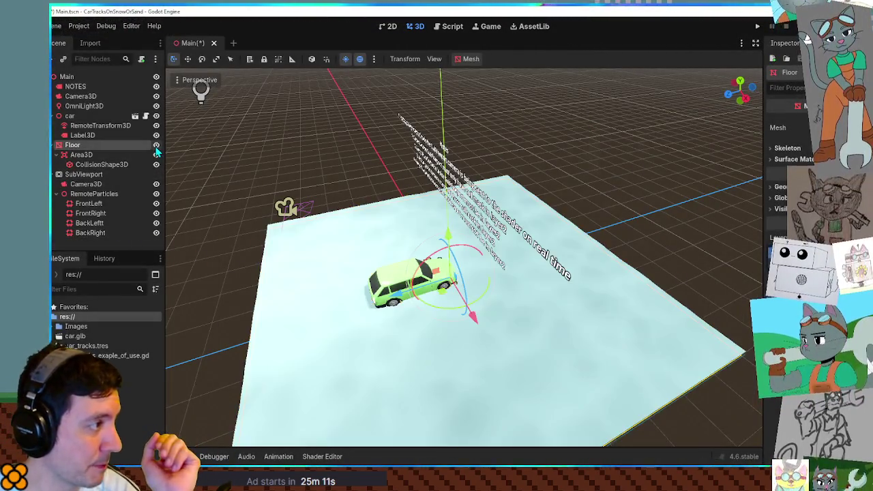
# - Inspect the four wheel particle nodes, SubViewport and Floor mesh, then open car_tracks.tres
pyautogui.click(89, 203)
pyautogui.keyDown('shift'); pyautogui.click(92, 233); pyautogui.keyUp('shift')
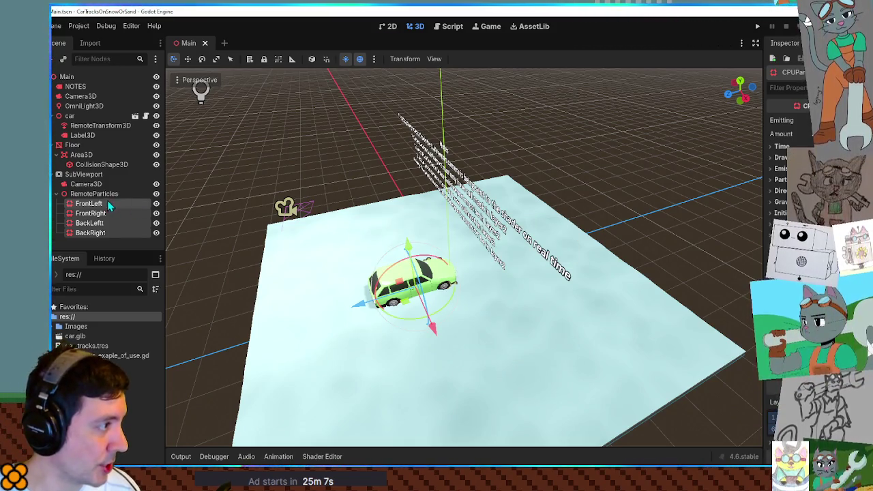
pyautogui.click(80, 175)
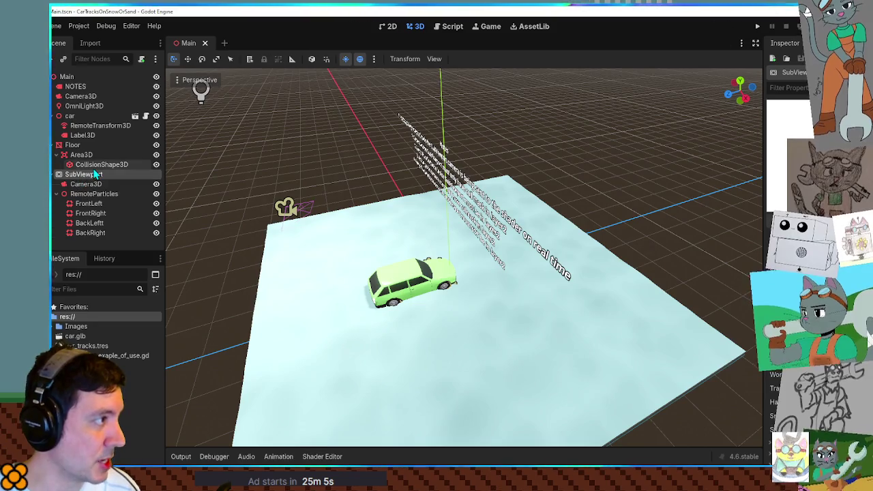
pyautogui.click(75, 145)
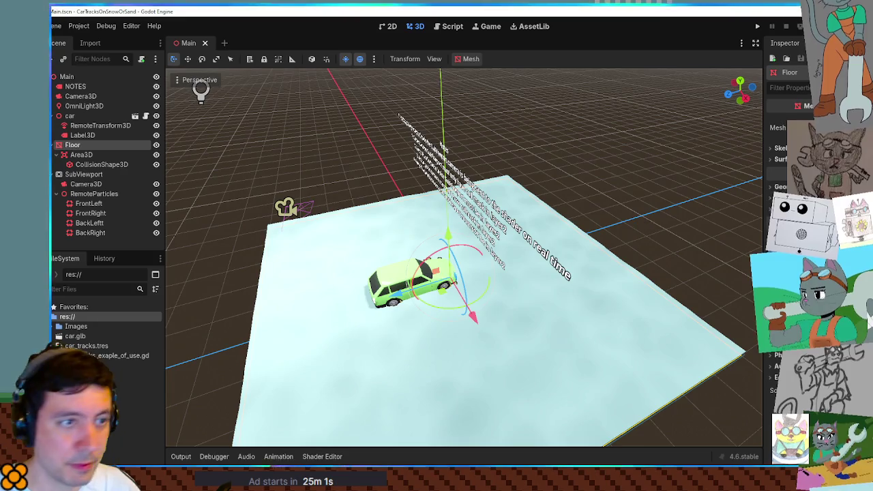
pyautogui.click(777, 127)
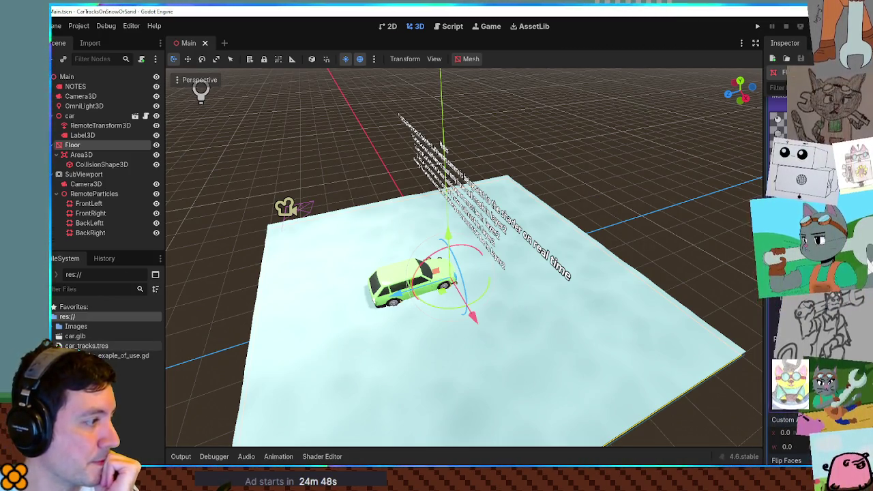
pyautogui.doubleClick(86, 345)
# - Enlarge the shader code panel and select the Floor node
pyautogui.scroll(-2, 502, 370)
pyautogui.scroll(2, 525, 348)
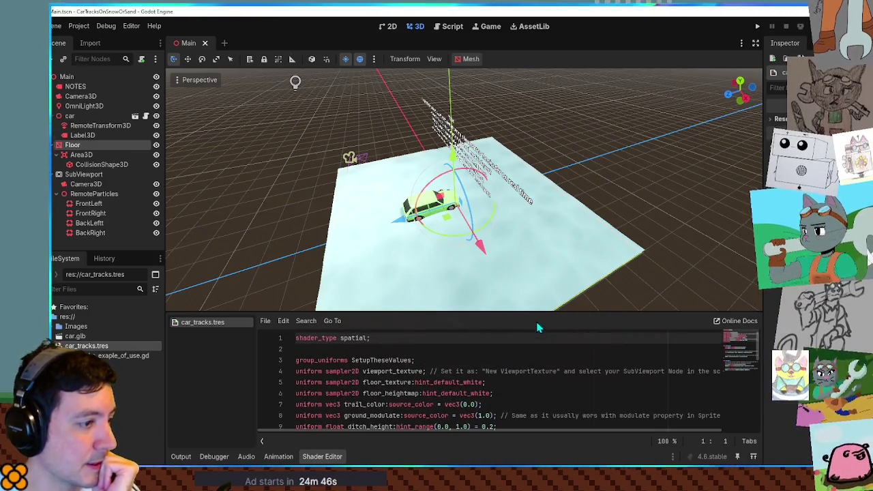
pyautogui.moveTo(539, 311); pyautogui.dragTo(546, 193)
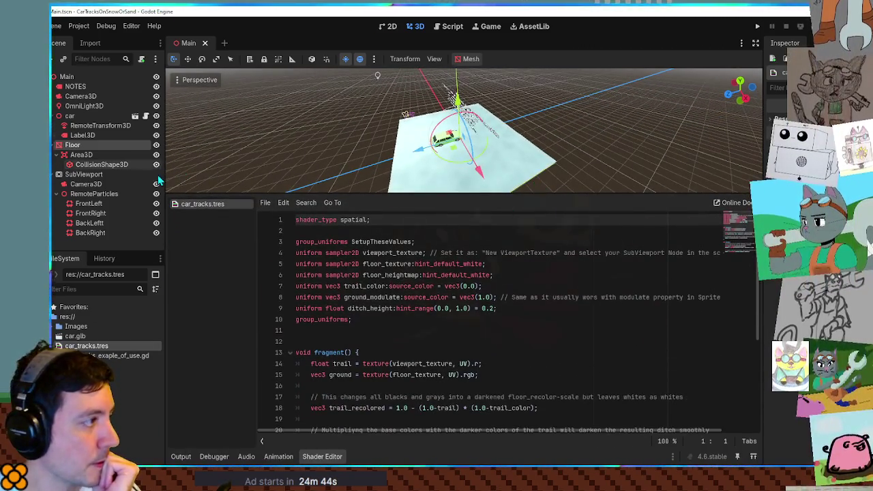
pyautogui.click(87, 144)
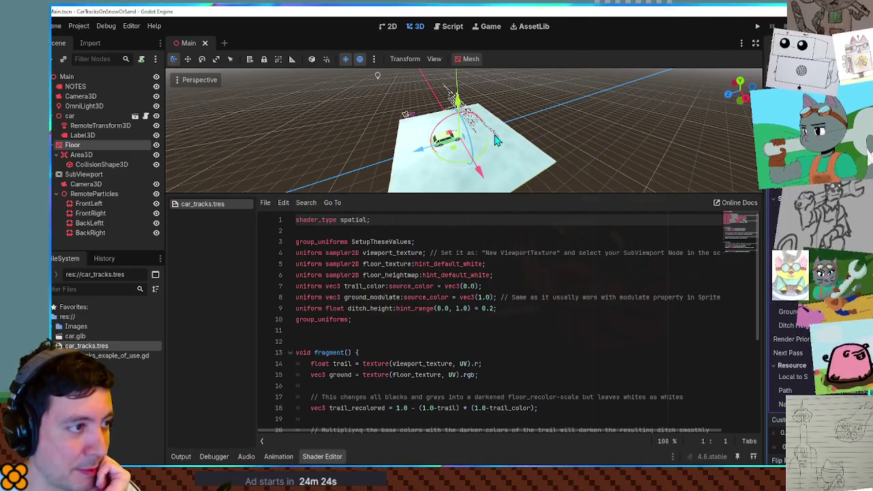
# - Scale the Floor up into a wider snow field, undoing and then redoing the change
pyautogui.scroll(5, 496, 140)
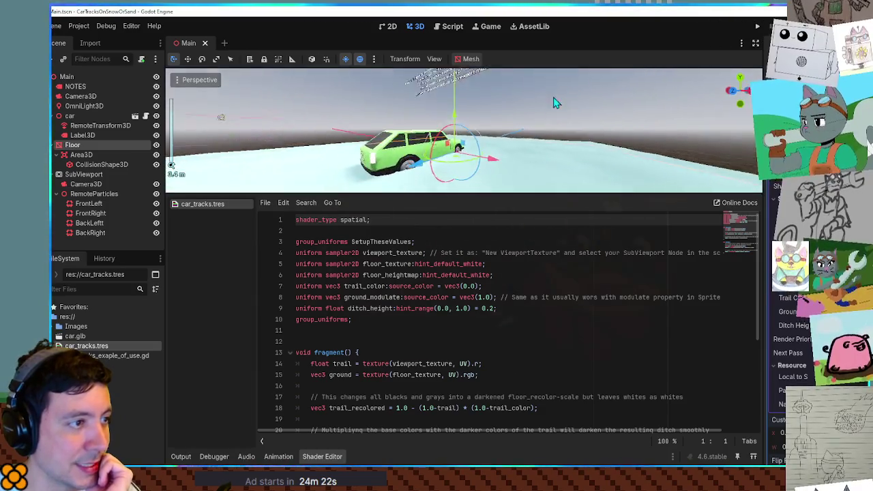
pyautogui.scroll(5, 553, 109)
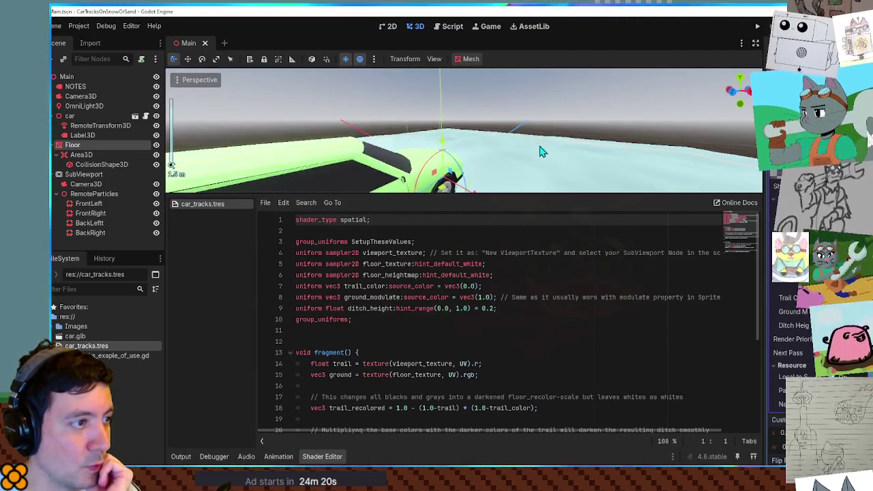
pyautogui.scroll(-8, 541, 151)
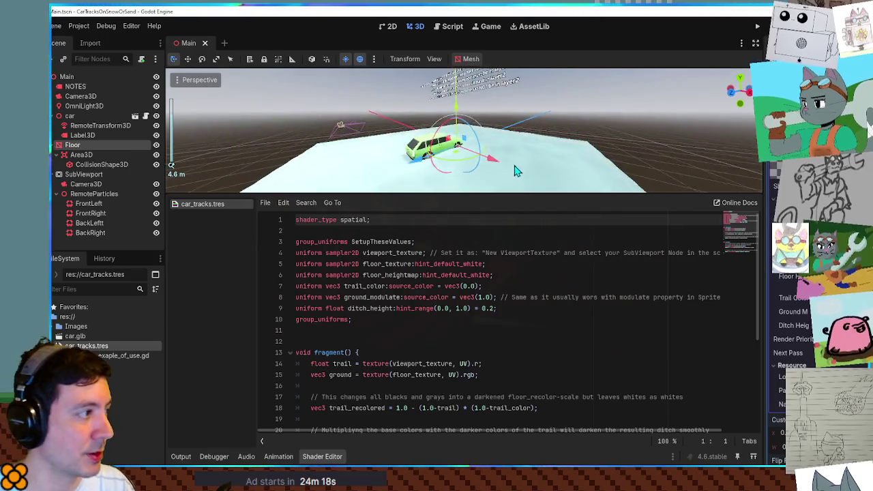
pyautogui.press('r')
pyautogui.moveTo(456, 109); pyautogui.dragTo(503, 37)
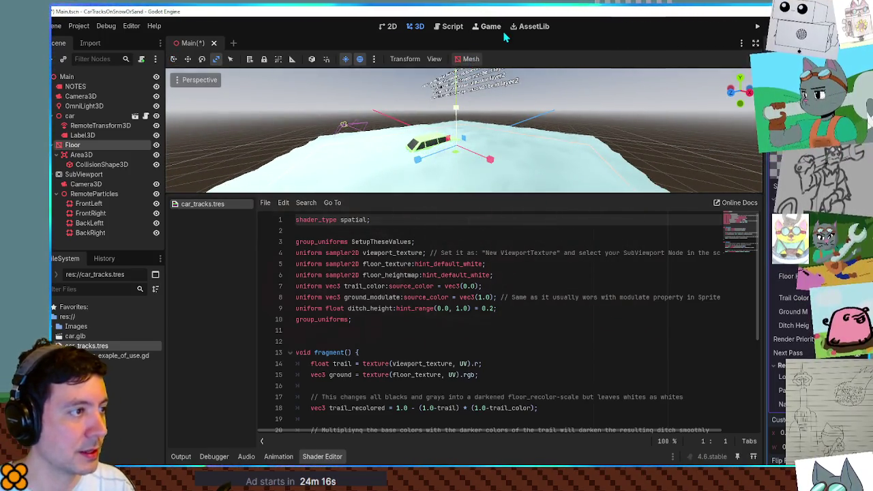
pyautogui.hotkey('ctrl', 'z')
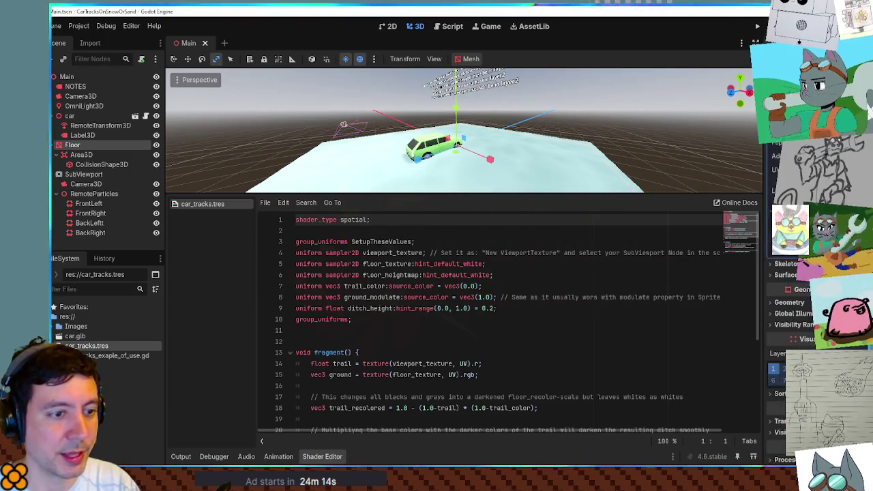
pyautogui.scroll(-2, 818, 307)
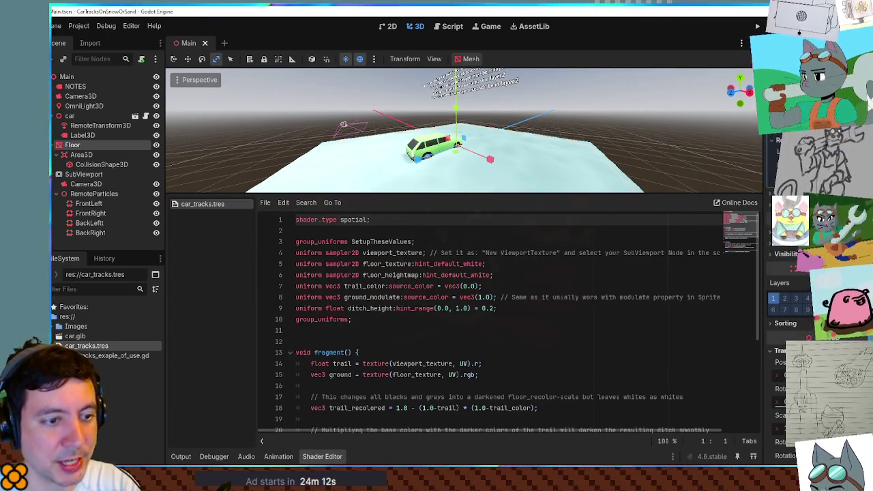
pyautogui.scroll(-4, 785, 306)
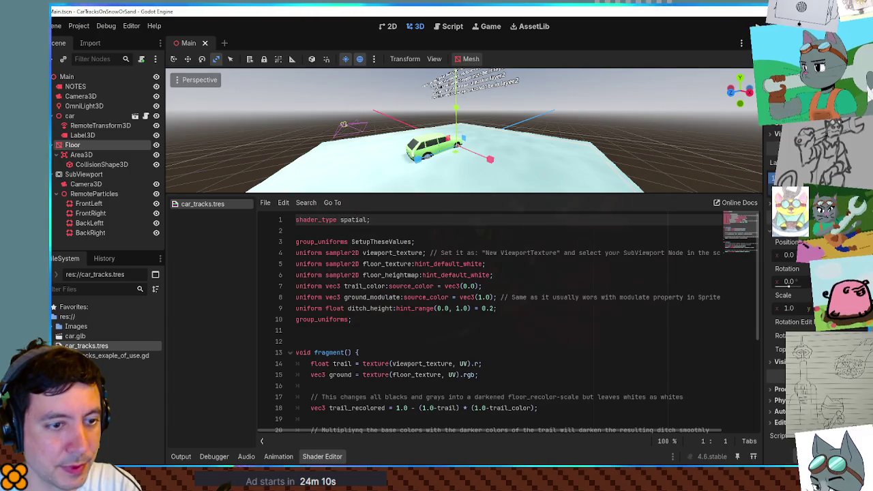
pyautogui.hotkey('ctrl', 'shift', 'z')
# - Orbit back to view the enlarged floor around the car and save the Main scene
pyautogui.moveTo(593, 161)
pyautogui.mouseDown()
pyautogui.moveTo(593, 73)
pyautogui.moveTo(596, 157)
pyautogui.moveTo(487, 141)
pyautogui.moveTo(515, 157)
pyautogui.moveTo(625, 146)
pyautogui.moveTo(171, 164)
pyautogui.mouseUp()
pyautogui.moveTo(478, 157)
pyautogui.mouseDown()
pyautogui.moveTo(572, 150)
pyautogui.moveTo(562, 107)
pyautogui.moveTo(559, 180)
pyautogui.moveTo(544, 148)
pyautogui.moveTo(495, 170)
pyautogui.moveTo(496, 72)
pyautogui.moveTo(521, 123)
pyautogui.moveTo(551, 148)
pyautogui.moveTo(623, 164)
pyautogui.moveTo(630, 140)
pyautogui.moveTo(532, 133)
pyautogui.moveTo(542, 187)
pyautogui.moveTo(541, 131)
pyautogui.moveTo(541, 139)
pyautogui.moveTo(555, 135)
pyautogui.mouseUp()
pyautogui.hotkey('ctrl', 's')
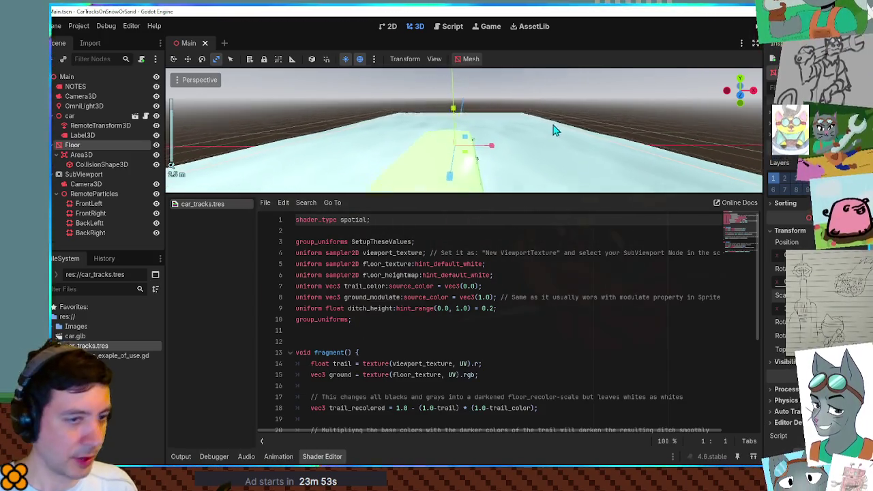
# - Highlight the floor_texture, trail_color and ground_modulate uniforms while orbiting to view the car
pyautogui.doubleClick(385, 265)
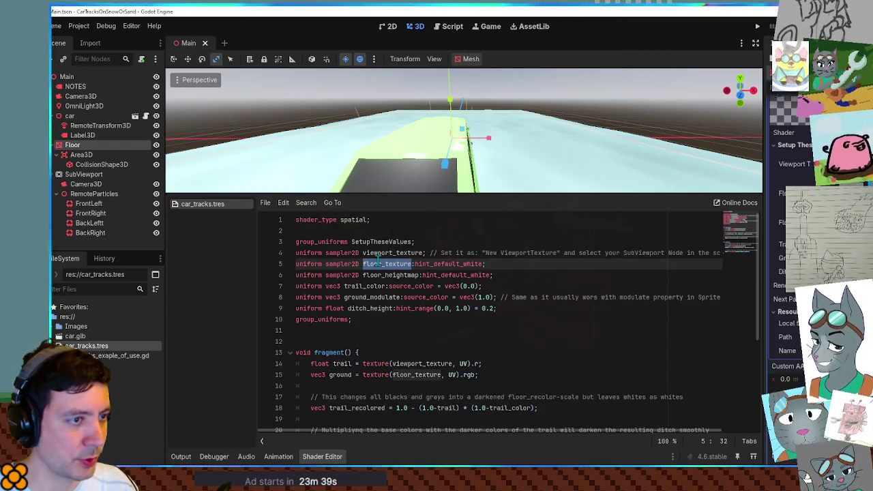
pyautogui.moveTo(543, 167)
pyautogui.mouseDown()
pyautogui.moveTo(577, 98)
pyautogui.moveTo(673, 145)
pyautogui.mouseUp()
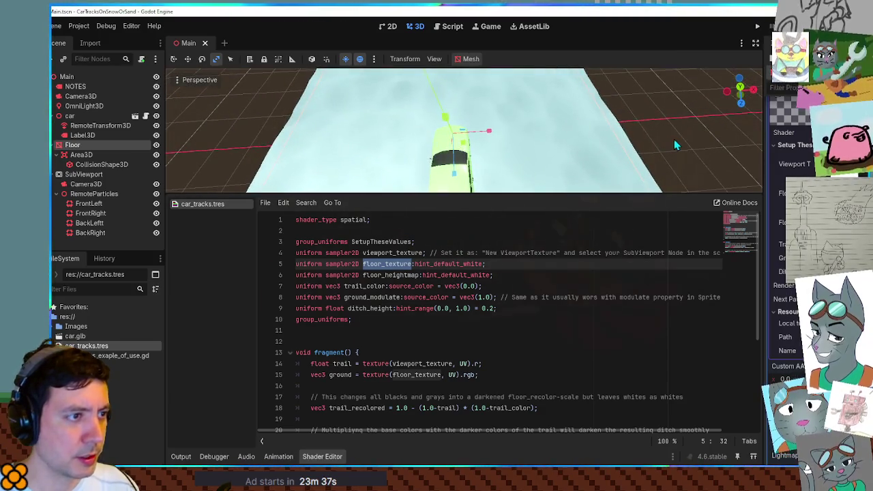
pyautogui.moveTo(502, 133)
pyautogui.mouseDown()
pyautogui.moveTo(504, 192)
pyautogui.moveTo(499, 129)
pyautogui.moveTo(531, 191)
pyautogui.mouseUp()
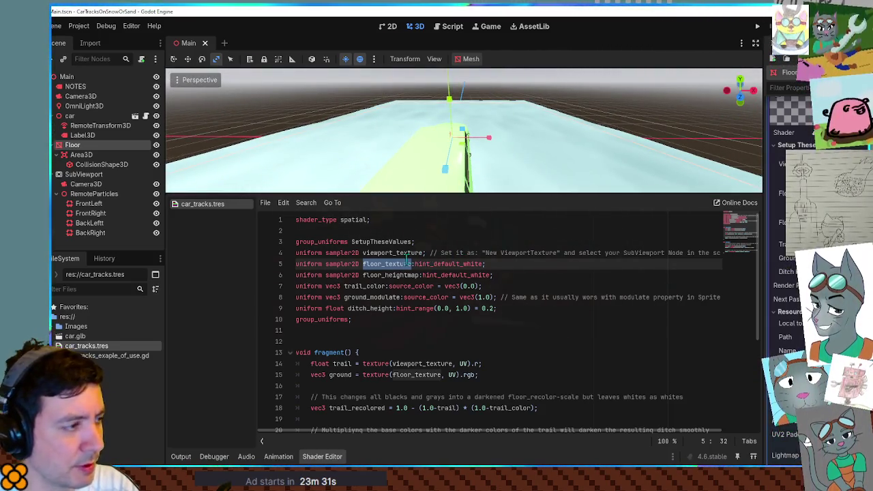
pyautogui.doubleClick(354, 287)
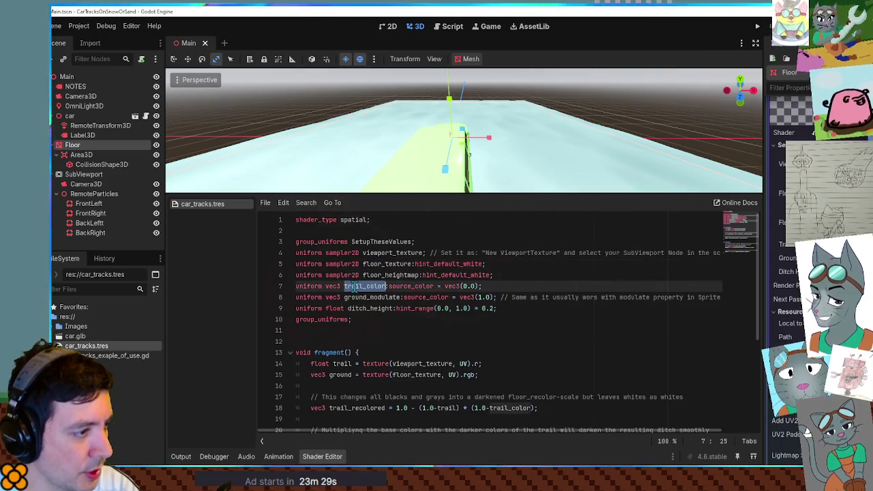
pyautogui.moveTo(470, 167)
pyautogui.mouseDown()
pyautogui.moveTo(522, 159)
pyautogui.moveTo(517, 166)
pyautogui.moveTo(559, 171)
pyautogui.moveTo(573, 151)
pyautogui.moveTo(575, 86)
pyautogui.moveTo(523, 152)
pyautogui.mouseUp()
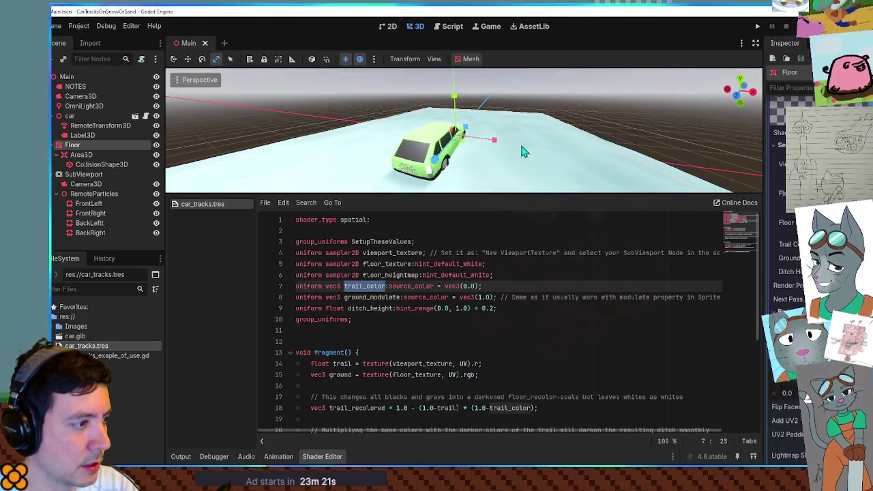
pyautogui.doubleClick(363, 298)
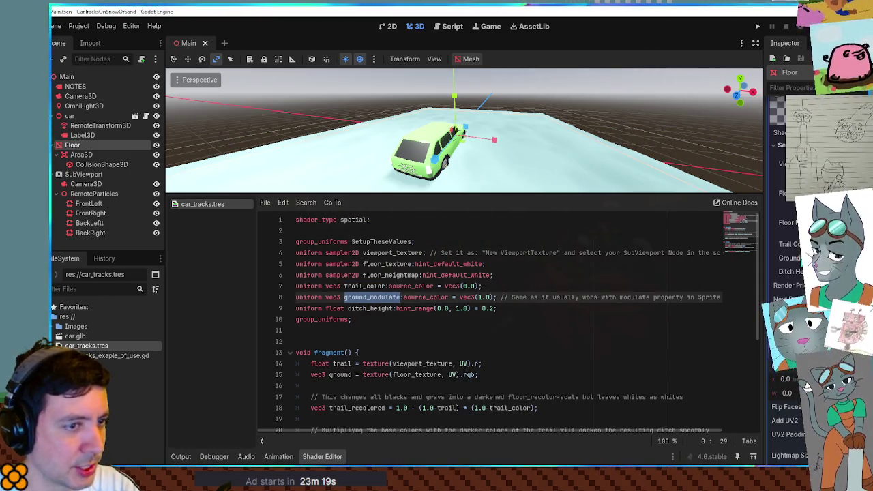
# - Try a magenta Ground Modulate tint in the Inspector, then return it to pale cyan
pyautogui.click(825, 257)
pyautogui.moveTo(839, 75)
pyautogui.mouseDown()
pyautogui.moveTo(845, 89)
pyautogui.moveTo(773, 27)
pyautogui.mouseUp()
pyautogui.click(777, 191)
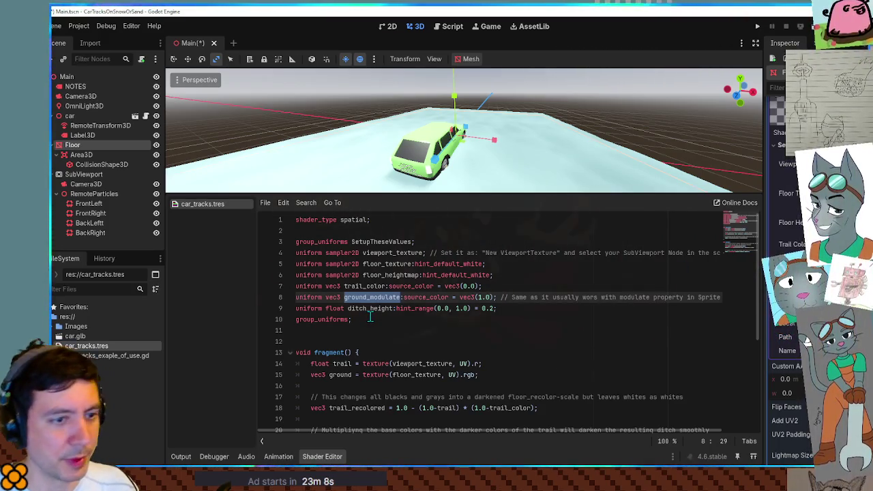
pyautogui.scroll(-2, 379, 312)
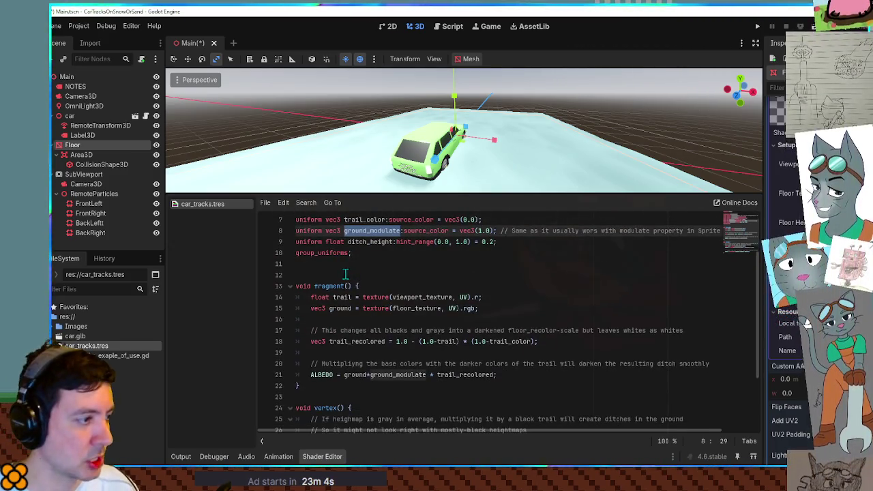
# - Highlight the shader comments about trail recolouring and multiplying colours
pyautogui.scroll(-1, 386, 274)
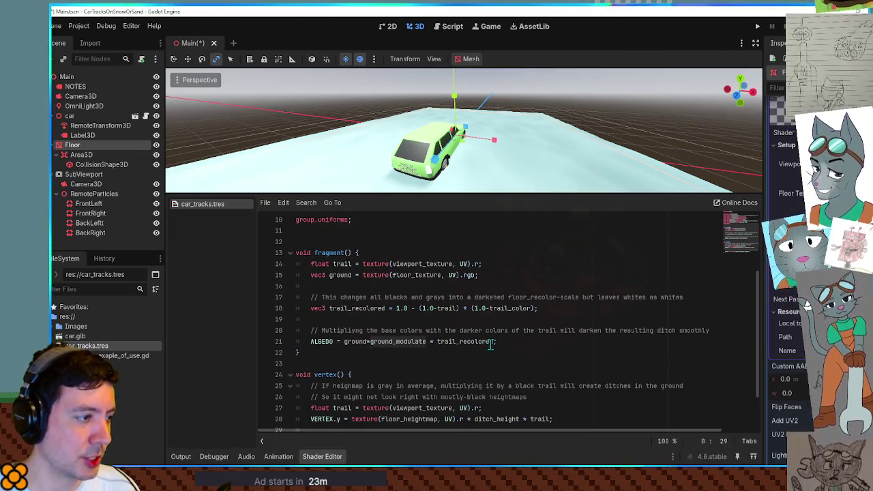
pyautogui.moveTo(322, 297); pyautogui.dragTo(685, 298)
pyautogui.moveTo(322, 330); pyautogui.dragTo(720, 328)
pyautogui.click(567, 344)
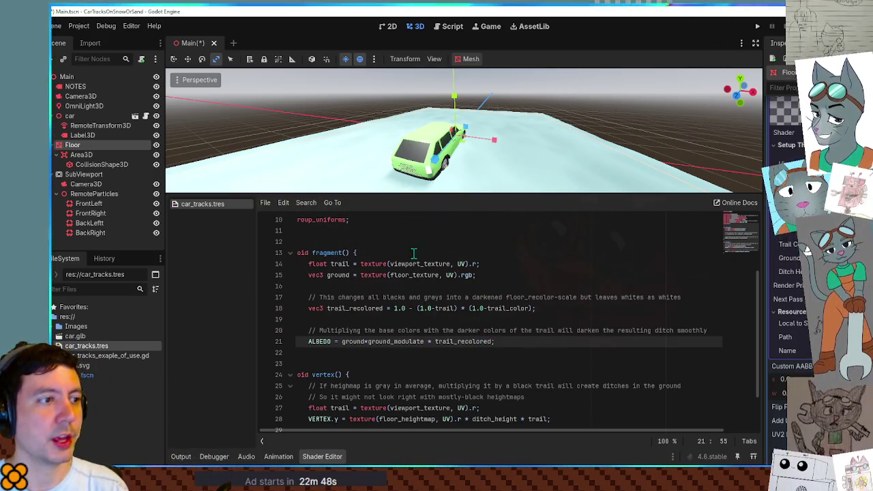
# - Shift the Floor sideways, select the car, and collapse the shader panel into a front view
pyautogui.moveTo(565, 129); pyautogui.dragTo(575, 78)
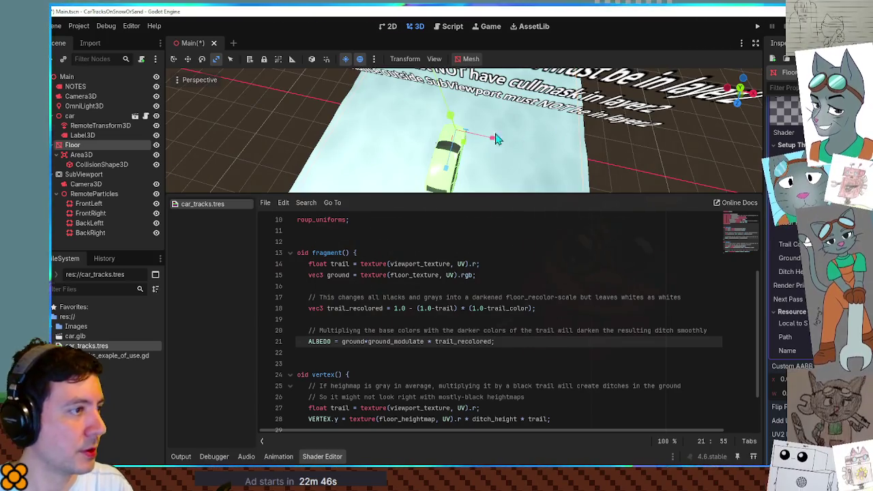
pyautogui.press('q')
pyautogui.moveTo(467, 148)
pyautogui.mouseDown()
pyautogui.moveTo(444, 136)
pyautogui.moveTo(461, 144)
pyautogui.moveTo(448, 151)
pyautogui.moveTo(438, 143)
pyautogui.moveTo(480, 128)
pyautogui.moveTo(474, 157)
pyautogui.mouseUp()
pyautogui.click(462, 165)
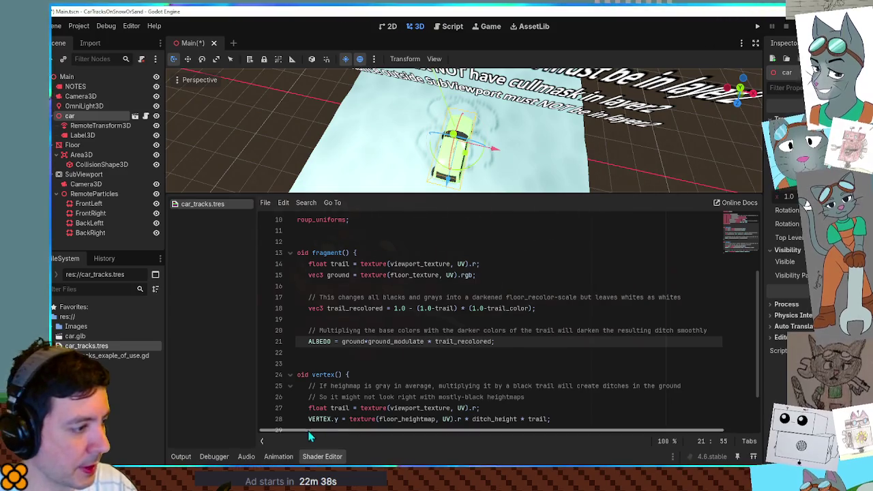
pyautogui.click(322, 456)
pyautogui.press('KP_1')
# - In top orthographic view, move the car up and right off its circular tracks, then select Floor
pyautogui.press('KP_7')
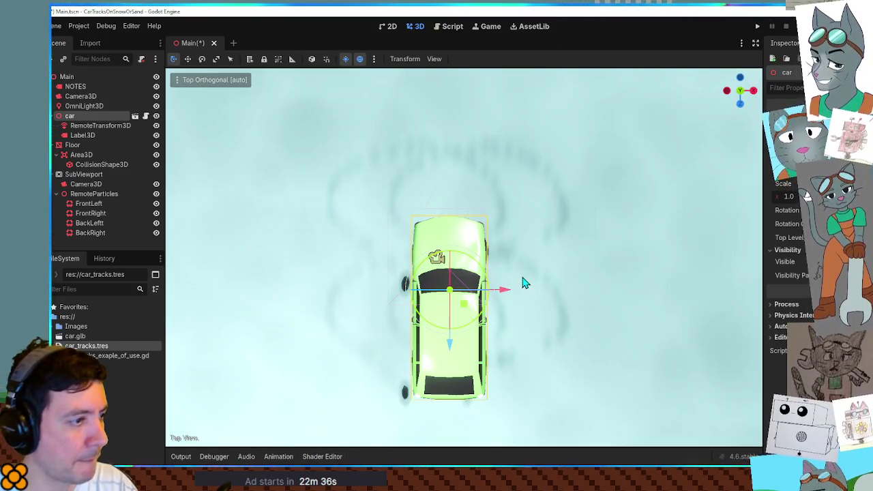
pyautogui.moveTo(469, 309)
pyautogui.mouseDown()
pyautogui.moveTo(435, 202)
pyautogui.moveTo(388, 200)
pyautogui.moveTo(338, 255)
pyautogui.moveTo(371, 235)
pyautogui.moveTo(419, 174)
pyautogui.moveTo(588, 220)
pyautogui.moveTo(590, 274)
pyautogui.moveTo(508, 277)
pyautogui.moveTo(443, 204)
pyautogui.moveTo(341, 245)
pyautogui.moveTo(386, 305)
pyautogui.moveTo(548, 299)
pyautogui.moveTo(648, 314)
pyautogui.moveTo(430, 225)
pyautogui.moveTo(475, 314)
pyautogui.moveTo(628, 279)
pyautogui.moveTo(580, 205)
pyautogui.moveTo(409, 204)
pyautogui.moveTo(363, 290)
pyautogui.moveTo(516, 318)
pyautogui.moveTo(612, 241)
pyautogui.moveTo(530, 191)
pyautogui.moveTo(412, 193)
pyautogui.moveTo(378, 253)
pyautogui.moveTo(463, 310)
pyautogui.moveTo(596, 276)
pyautogui.moveTo(539, 191)
pyautogui.moveTo(413, 204)
pyautogui.moveTo(468, 306)
pyautogui.moveTo(580, 250)
pyautogui.moveTo(530, 240)
pyautogui.mouseUp()
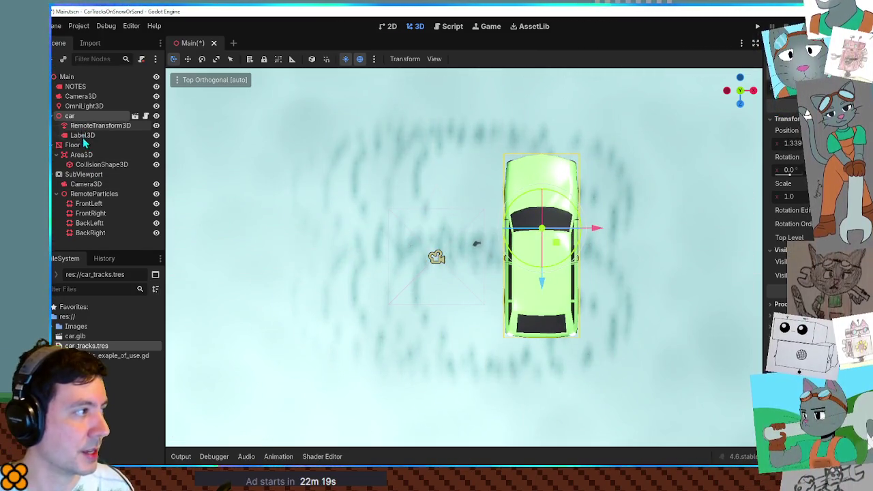
pyautogui.click(81, 144)
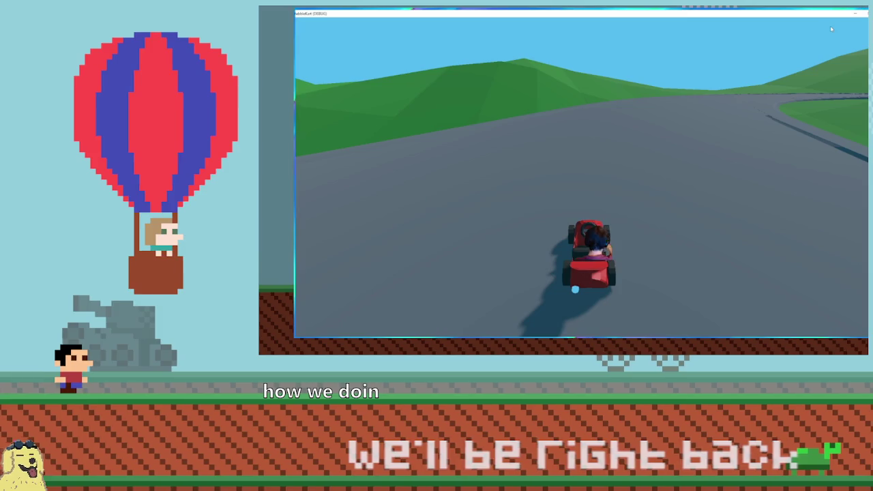
# - Steer the kart into a long drifting left turn
pyautogui.press('Left')
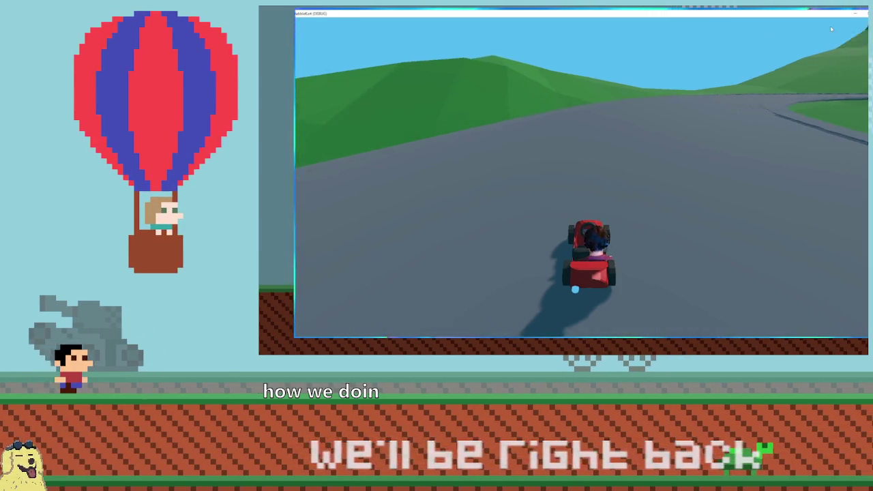
# - Keep steering the kart left across the grassy hillside, then stop the debug run
pyautogui.press('Left')
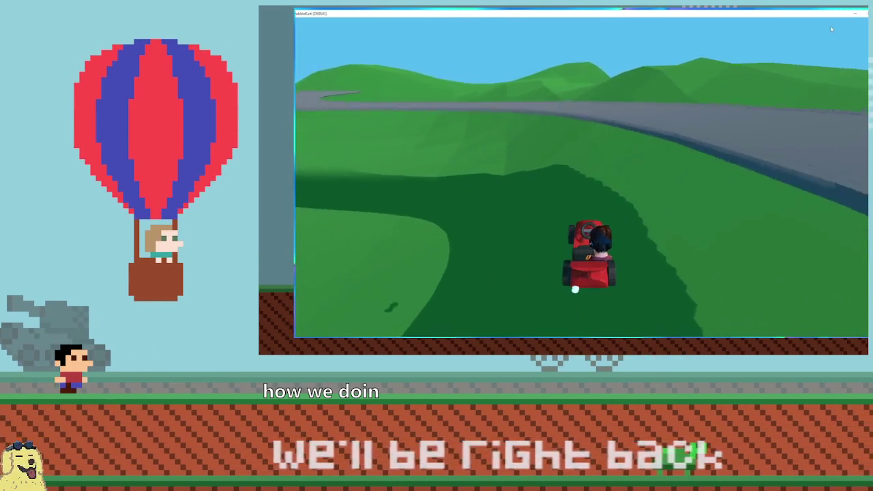
pyautogui.press('Left')
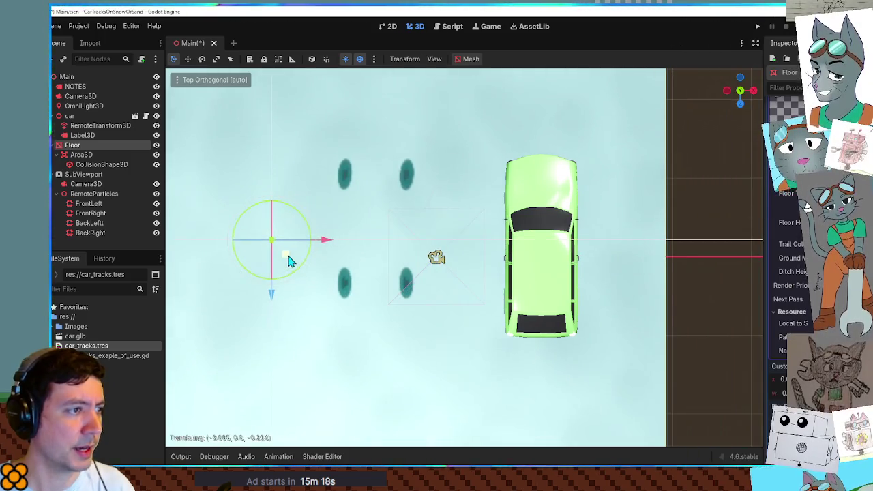
pyautogui.press('F8')
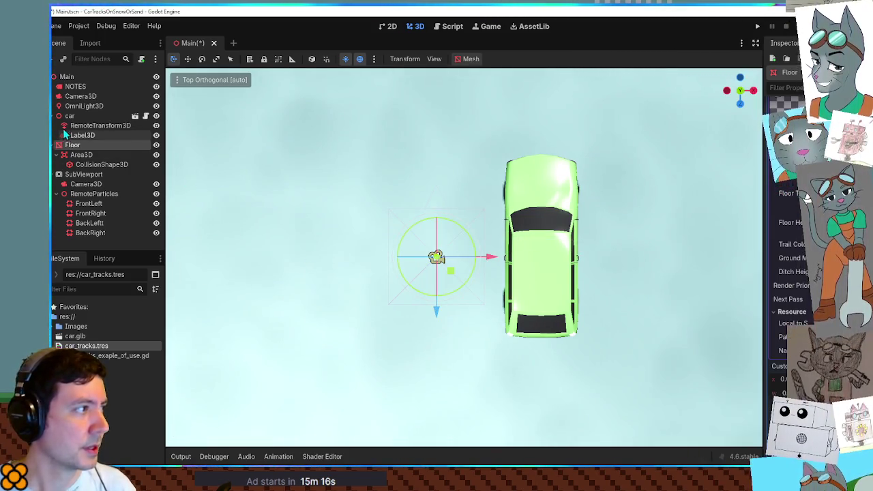
# - Drag the car across the snow floor from several angles, pressing fresh tire tracks toward its edge
pyautogui.click(95, 116)
pyautogui.moveTo(553, 245)
pyautogui.mouseDown()
pyautogui.moveTo(478, 204)
pyautogui.moveTo(279, 269)
pyautogui.moveTo(454, 218)
pyautogui.moveTo(522, 306)
pyautogui.moveTo(462, 312)
pyautogui.moveTo(463, 293)
pyautogui.moveTo(436, 290)
pyautogui.moveTo(471, 283)
pyautogui.mouseUp()
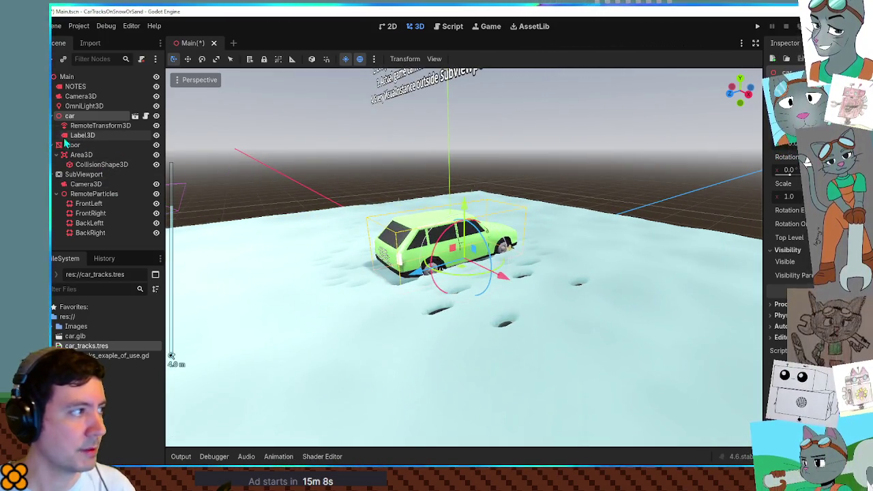
pyautogui.click(109, 145)
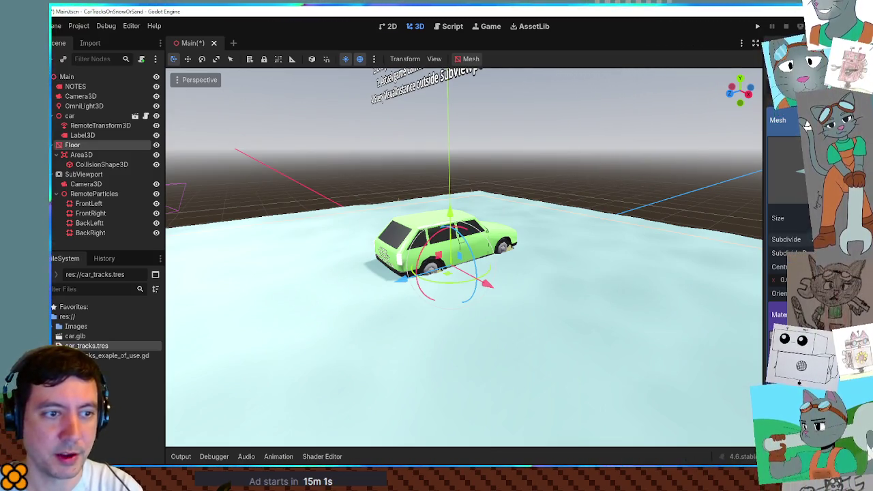
pyautogui.moveTo(600, 216)
pyautogui.mouseDown()
pyautogui.moveTo(598, 261)
pyautogui.moveTo(609, 270)
pyautogui.mouseUp()
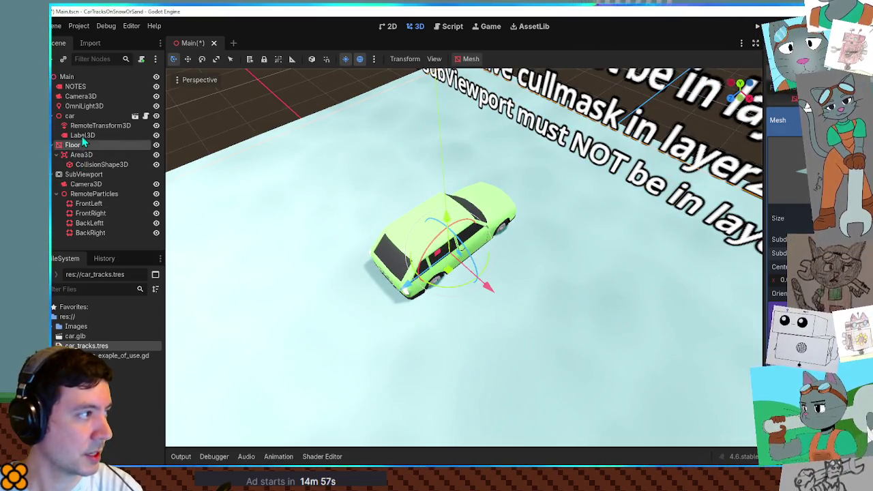
pyautogui.click(452, 256)
pyautogui.moveTo(463, 263)
pyautogui.mouseDown()
pyautogui.moveTo(468, 224)
pyautogui.moveTo(405, 195)
pyautogui.moveTo(298, 267)
pyautogui.moveTo(391, 356)
pyautogui.moveTo(692, 380)
pyautogui.moveTo(643, 375)
pyautogui.moveTo(662, 259)
pyautogui.moveTo(573, 270)
pyautogui.moveTo(559, 289)
pyautogui.moveTo(579, 259)
pyautogui.moveTo(619, 140)
pyautogui.moveTo(493, 250)
pyautogui.moveTo(614, 332)
pyautogui.moveTo(676, 302)
pyautogui.moveTo(702, 273)
pyautogui.moveTo(587, 323)
pyautogui.moveTo(388, 302)
pyautogui.moveTo(354, 322)
pyautogui.moveTo(345, 233)
pyautogui.moveTo(446, 352)
pyautogui.moveTo(552, 367)
pyautogui.moveTo(549, 316)
pyautogui.moveTo(473, 321)
pyautogui.moveTo(452, 296)
pyautogui.mouseUp()
pyautogui.scroll(-1, 455, 329)
pyautogui.moveTo(456, 329)
pyautogui.mouseDown()
pyautogui.moveTo(411, 368)
pyautogui.moveTo(300, 401)
pyautogui.moveTo(320, 392)
pyautogui.moveTo(402, 409)
pyautogui.moveTo(443, 430)
pyautogui.moveTo(400, 437)
pyautogui.moveTo(432, 374)
pyautogui.moveTo(487, 343)
pyautogui.mouseUp()
pyautogui.moveTo(467, 304)
pyautogui.mouseDown()
pyautogui.moveTo(309, 307)
pyautogui.moveTo(509, 329)
pyautogui.mouseUp()
# - Use front and right orthogonal views to slide the car along its Z axis
pyautogui.press('KP_1')
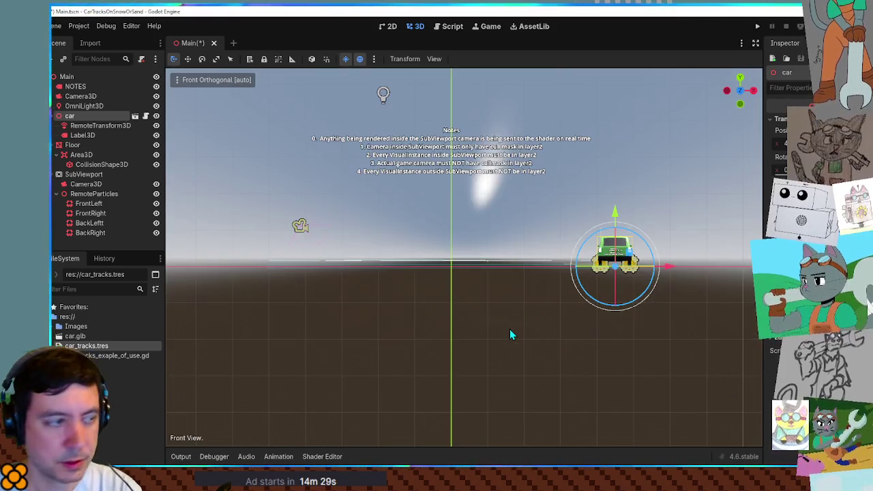
pyautogui.press('KP_3')
pyautogui.scroll(5, 556, 280)
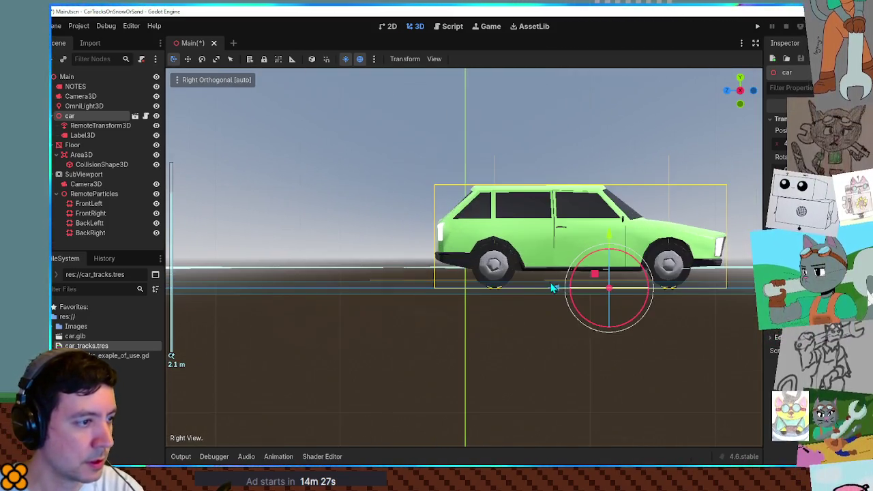
pyautogui.scroll(2, 553, 289)
pyautogui.moveTo(553, 289)
pyautogui.mouseDown()
pyautogui.moveTo(207, 289)
pyautogui.moveTo(382, 293)
pyautogui.mouseUp()
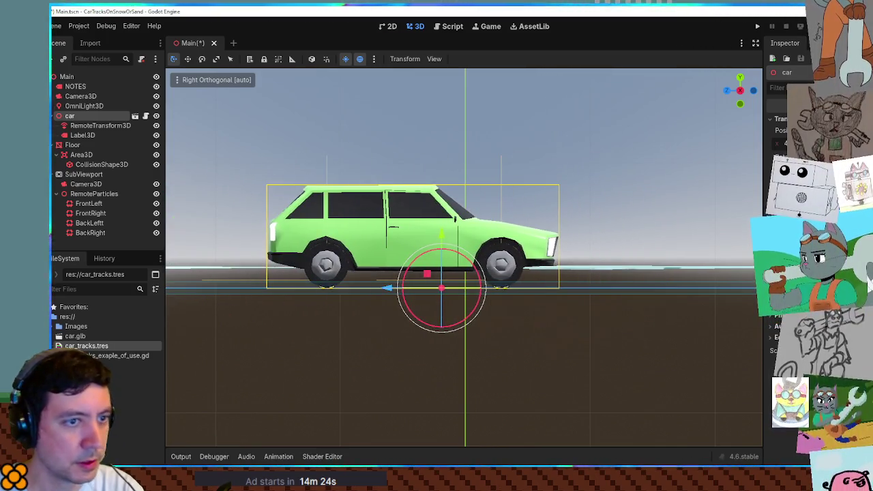
pyautogui.click(72, 145)
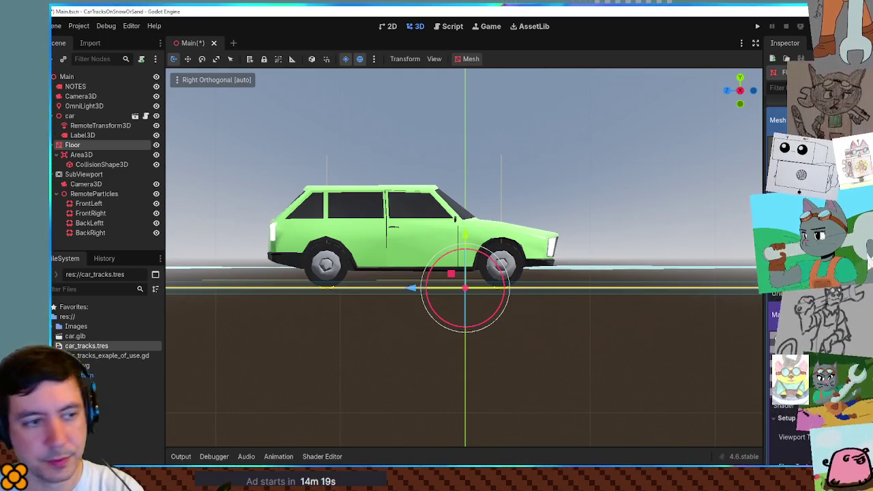
# - Return to perspective and move the car near the snow floor's left edge
pyautogui.moveTo(543, 256)
pyautogui.mouseDown()
pyautogui.moveTo(500, 224)
pyautogui.moveTo(497, 273)
pyautogui.moveTo(507, 281)
pyautogui.mouseUp()
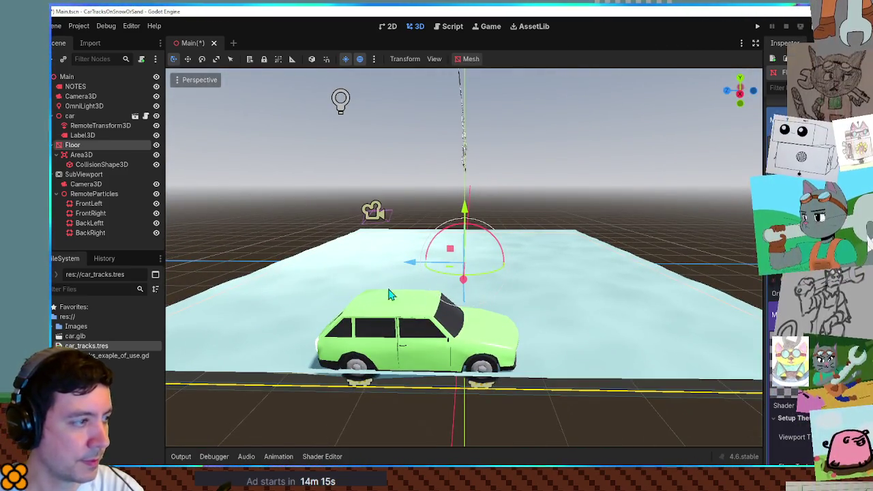
pyautogui.click(93, 116)
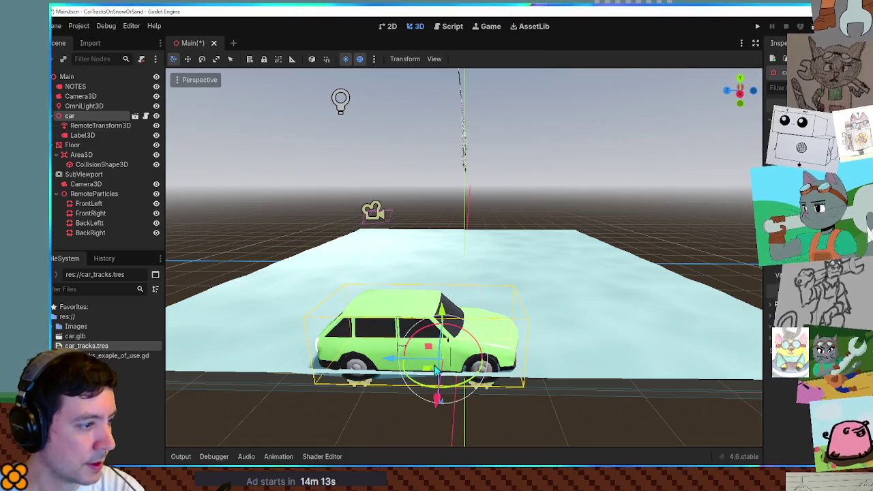
pyautogui.moveTo(432, 368)
pyautogui.mouseDown()
pyautogui.moveTo(433, 330)
pyautogui.moveTo(347, 334)
pyautogui.moveTo(375, 383)
pyautogui.moveTo(712, 385)
pyautogui.moveTo(375, 382)
pyautogui.moveTo(525, 371)
pyautogui.moveTo(372, 378)
pyautogui.moveTo(343, 349)
pyautogui.moveTo(437, 232)
pyautogui.moveTo(402, 293)
pyautogui.moveTo(421, 349)
pyautogui.moveTo(545, 327)
pyautogui.moveTo(436, 298)
pyautogui.moveTo(353, 258)
pyautogui.moveTo(490, 315)
pyautogui.moveTo(525, 372)
pyautogui.moveTo(575, 300)
pyautogui.moveTo(487, 255)
pyautogui.moveTo(493, 265)
pyautogui.moveTo(431, 249)
pyautogui.moveTo(418, 308)
pyautogui.moveTo(468, 260)
pyautogui.moveTo(419, 308)
pyautogui.moveTo(446, 326)
pyautogui.mouseUp()
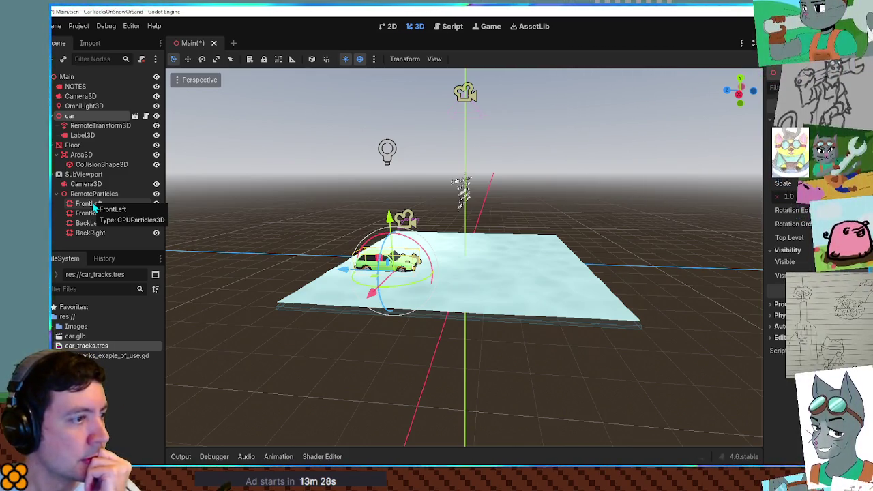
pyautogui.moveTo(495, 204)
pyautogui.mouseDown()
pyautogui.moveTo(512, 321)
pyautogui.moveTo(508, 307)
pyautogui.mouseUp()
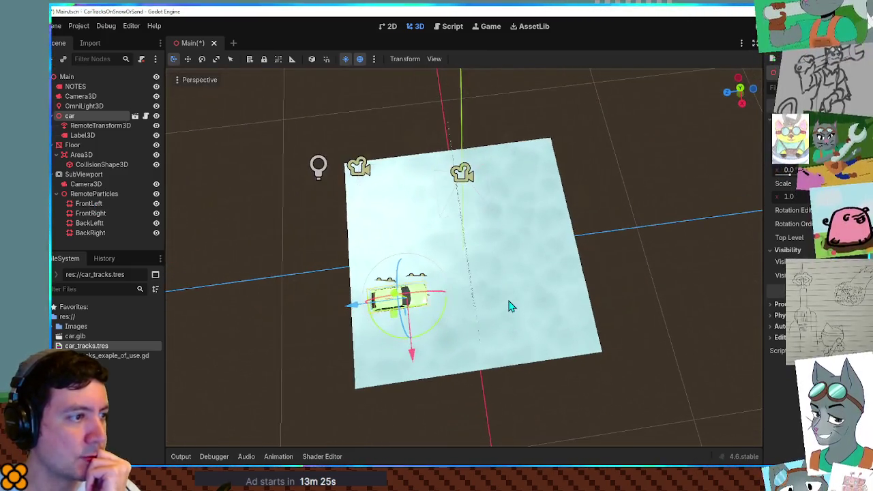
pyautogui.click(463, 170)
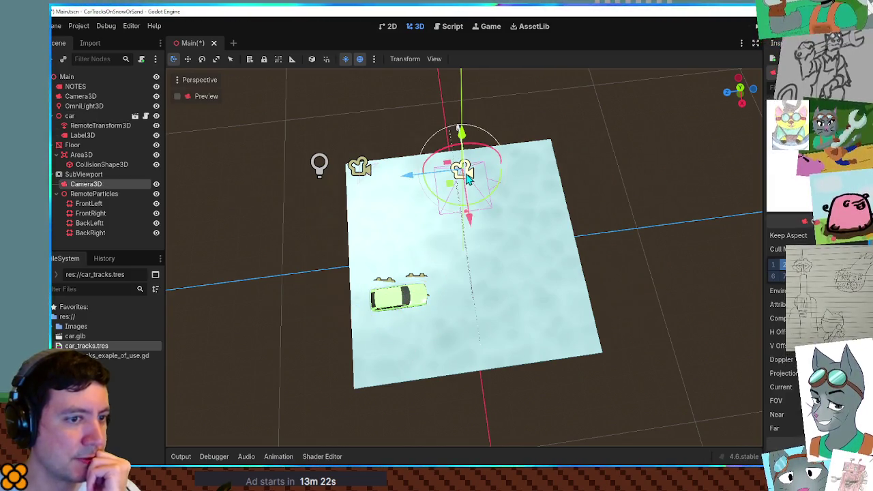
pyautogui.click(197, 103)
pyautogui.click(196, 103)
pyautogui.moveTo(464, 225)
pyautogui.mouseDown()
pyautogui.moveTo(530, 197)
pyautogui.moveTo(546, 125)
pyautogui.mouseUp()
pyautogui.scroll(5, 546, 116)
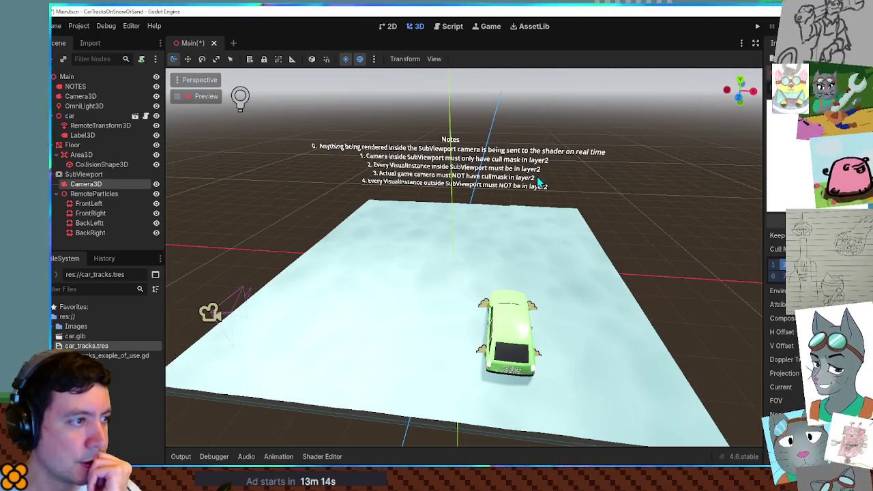
pyautogui.scroll(-4, 662, 220)
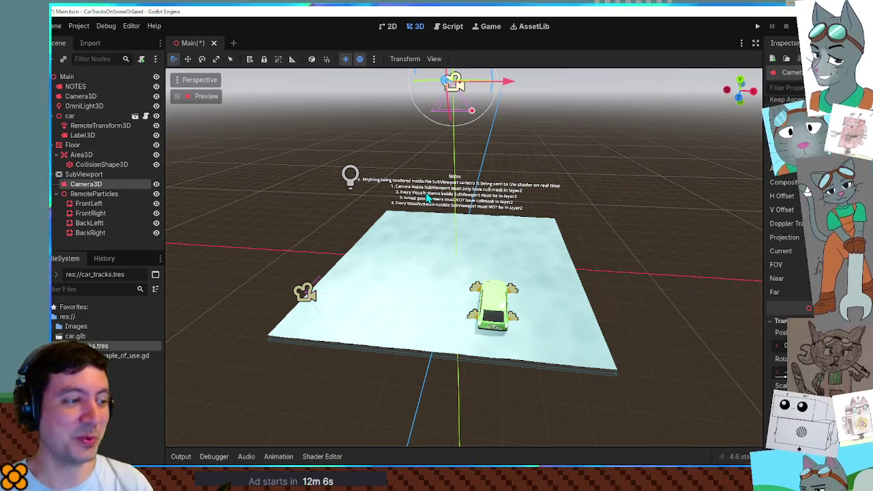
pyautogui.moveTo(653, 162)
pyautogui.mouseDown()
pyautogui.moveTo(598, 188)
pyautogui.moveTo(525, 146)
pyautogui.moveTo(437, 194)
pyautogui.moveTo(516, 205)
pyautogui.moveTo(522, 191)
pyautogui.mouseUp()
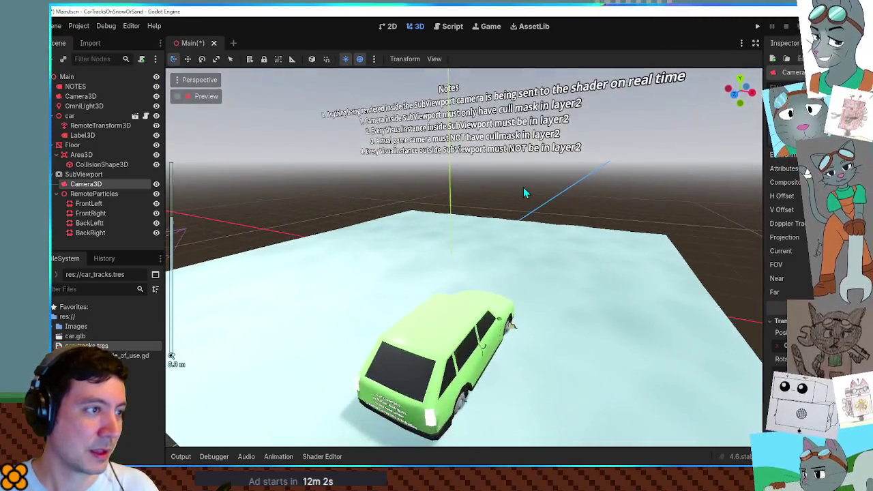
pyautogui.scroll(-3, 523, 191)
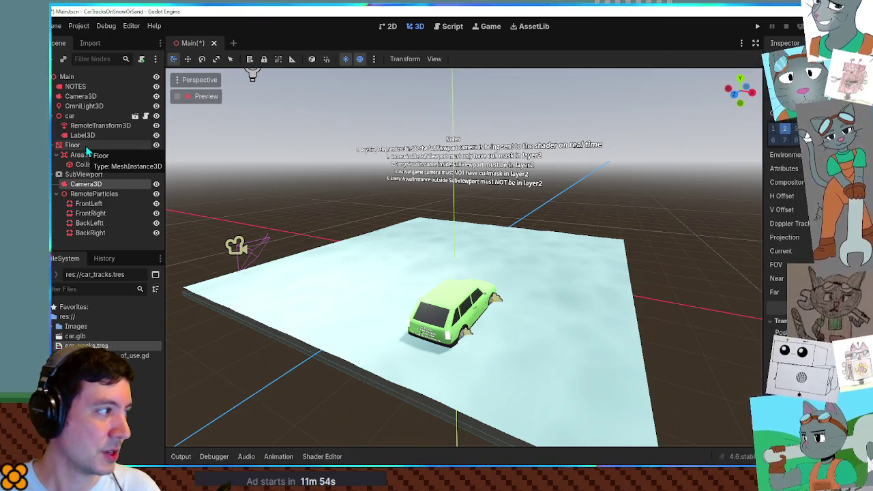
pyautogui.click(96, 176)
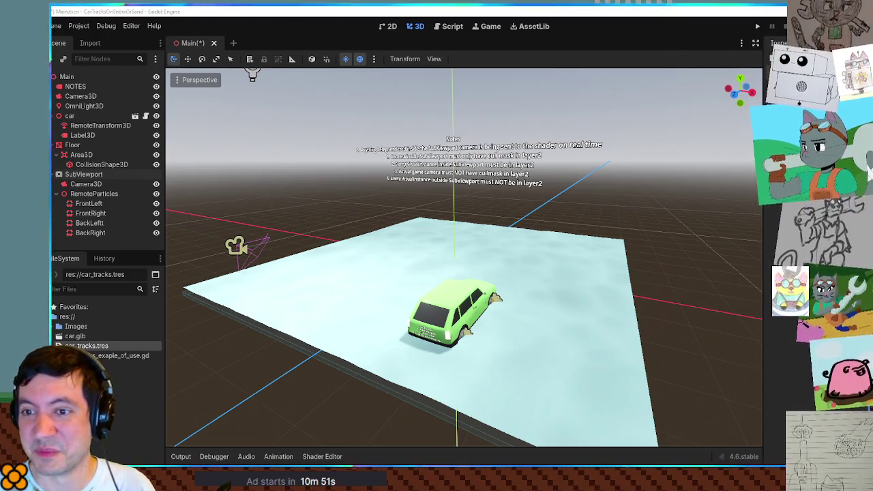
pyautogui.moveTo(641, 210)
pyautogui.mouseDown()
pyautogui.moveTo(482, 298)
pyautogui.moveTo(512, 271)
pyautogui.moveTo(526, 236)
pyautogui.mouseUp()
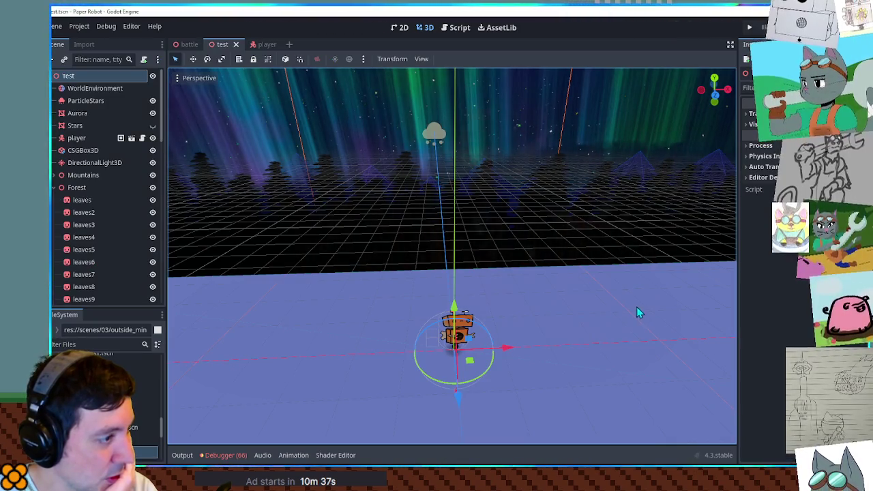
# - Orbit the viewport to a level view across the box and platform, then save the test scene
pyautogui.scroll(-5, 637, 308)
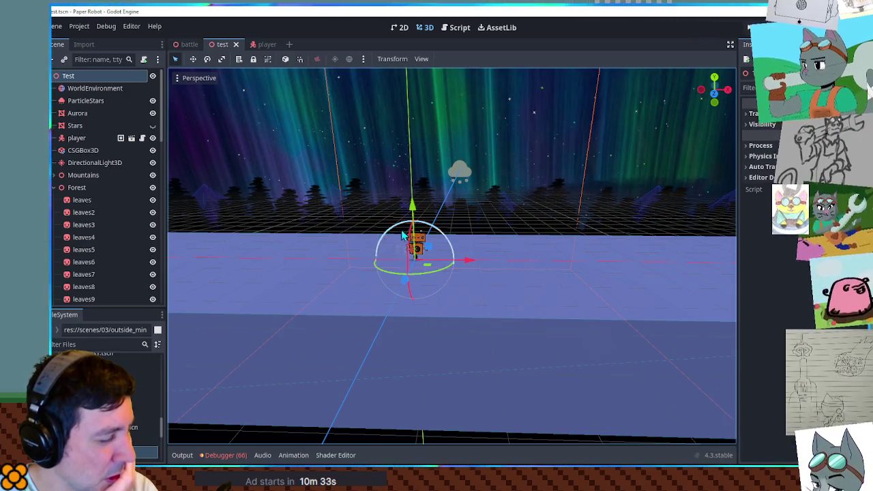
pyautogui.scroll(-3, 457, 286)
pyautogui.moveTo(451, 263); pyautogui.dragTo(307, 259)
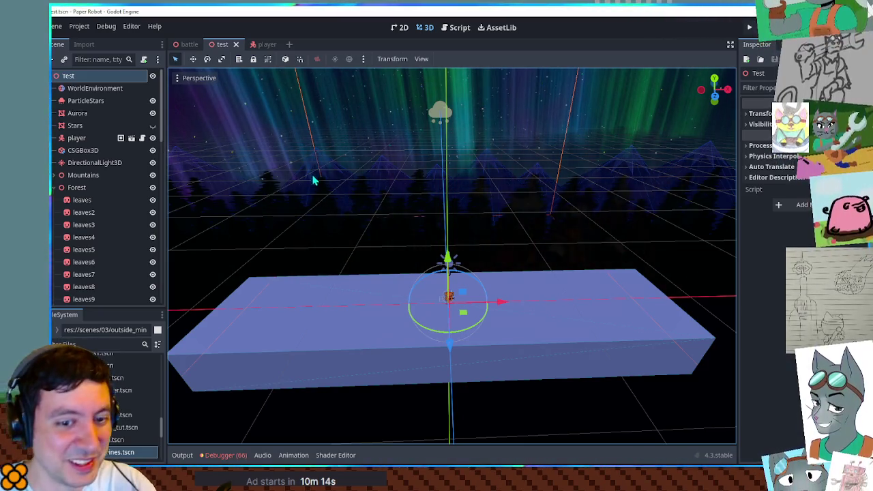
pyautogui.scroll(5, 315, 157)
pyautogui.moveTo(427, 222); pyautogui.dragTo(456, 220)
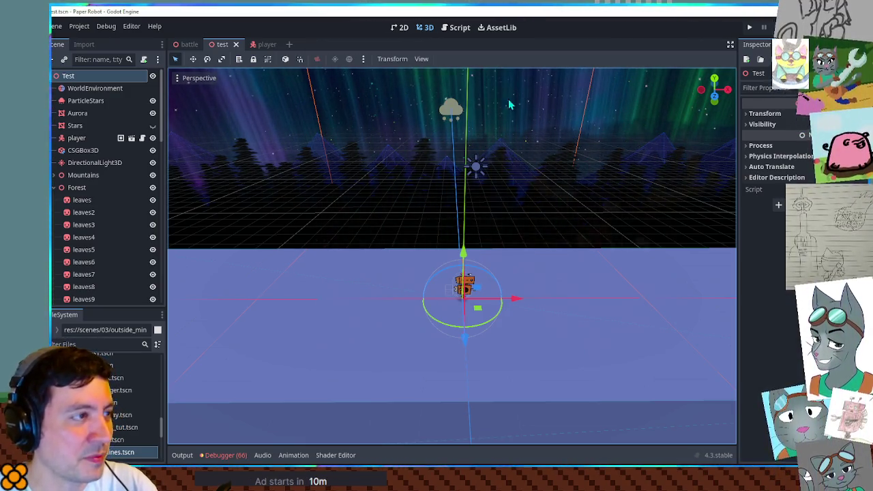
pyautogui.hotkey('ctrl', 's')
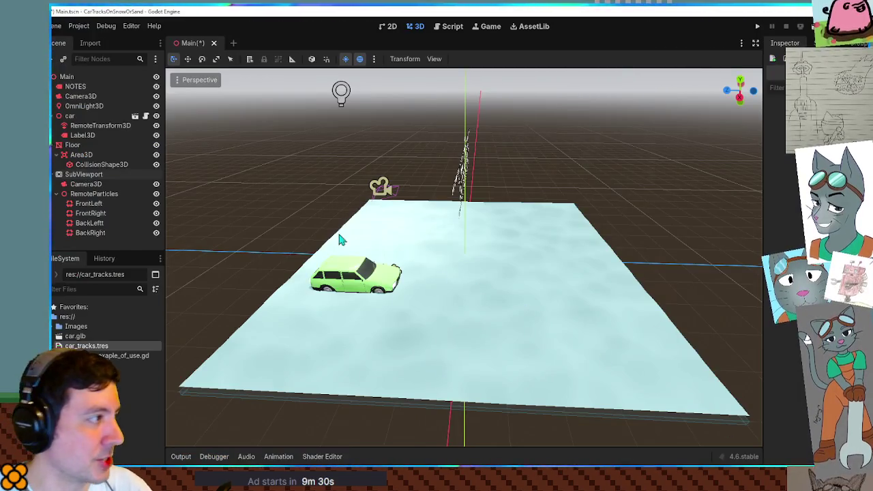
# - Select SubViewport and orbit down behind the car so the Notes text faces the view
pyautogui.click(99, 175)
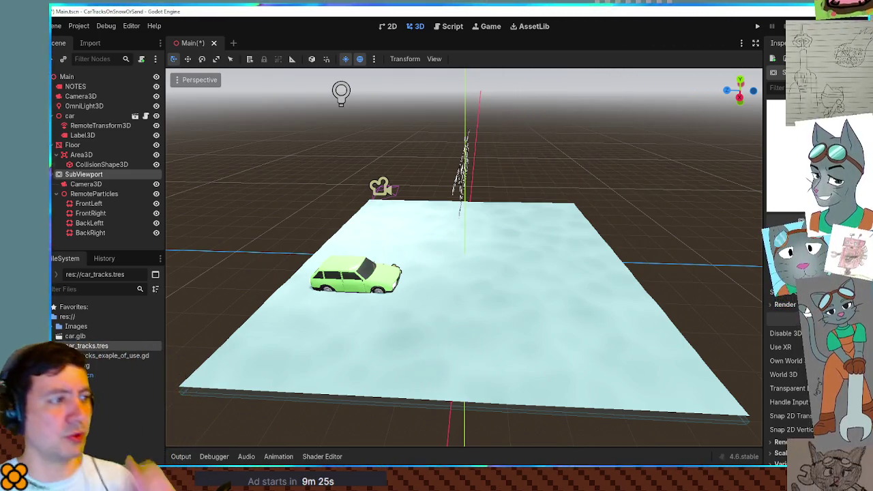
pyautogui.moveTo(502, 242)
pyautogui.mouseDown()
pyautogui.moveTo(610, 248)
pyautogui.moveTo(646, 227)
pyautogui.mouseUp()
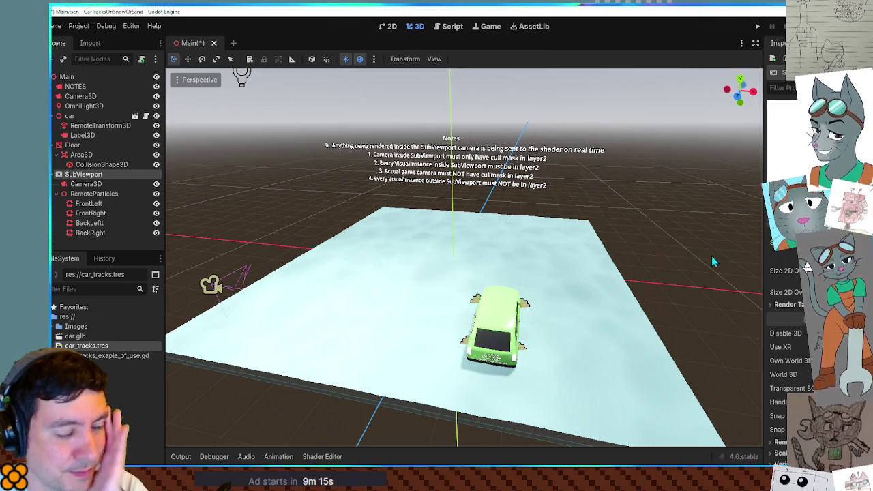
pyautogui.moveTo(532, 290)
pyautogui.mouseDown()
pyautogui.moveTo(586, 321)
pyautogui.moveTo(584, 298)
pyautogui.moveTo(620, 316)
pyautogui.moveTo(684, 313)
pyautogui.moveTo(735, 298)
pyautogui.moveTo(637, 298)
pyautogui.moveTo(621, 307)
pyautogui.mouseUp()
pyautogui.scroll(6, 622, 306)
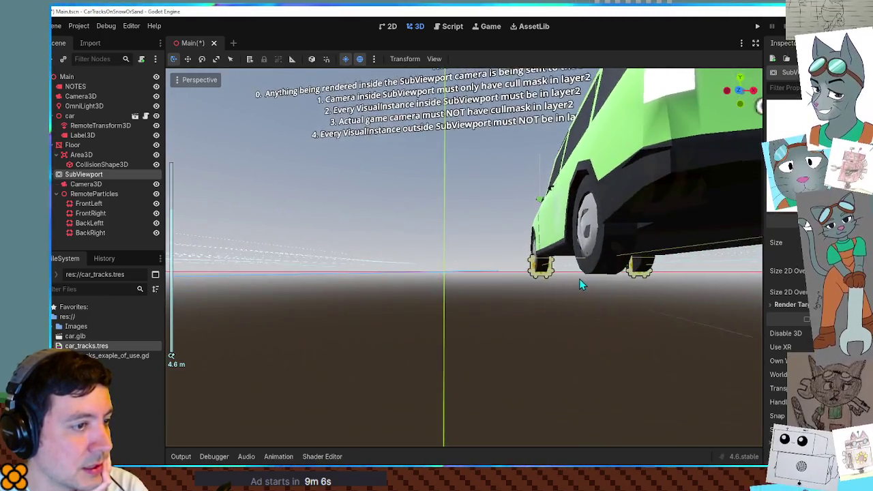
# - Orbit above the car to see its side, then bring the Paper Robot debug game forward
pyautogui.moveTo(580, 285)
pyautogui.mouseDown()
pyautogui.moveTo(566, 289)
pyautogui.moveTo(581, 321)
pyautogui.moveTo(576, 301)
pyautogui.moveTo(570, 305)
pyautogui.mouseUp()
pyautogui.scroll(-5, 565, 290)
pyautogui.scroll(2, 582, 321)
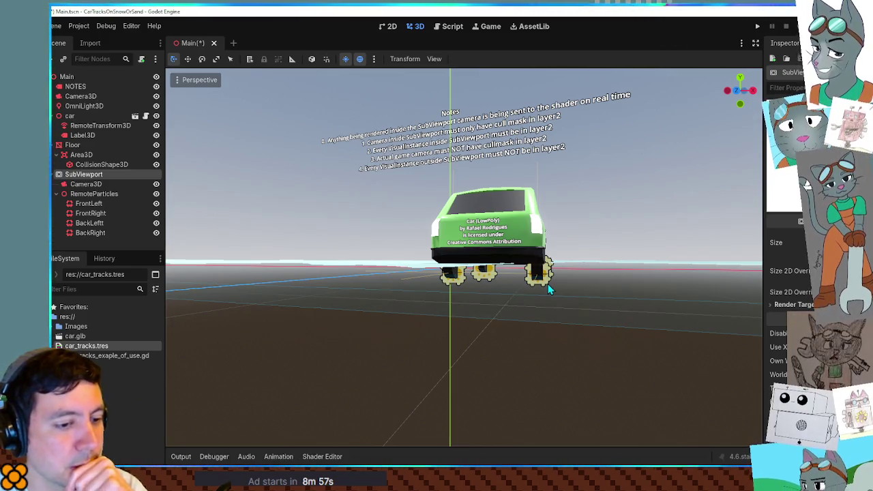
pyautogui.moveTo(547, 283)
pyautogui.mouseDown()
pyautogui.moveTo(651, 359)
pyautogui.moveTo(695, 464)
pyautogui.mouseUp()
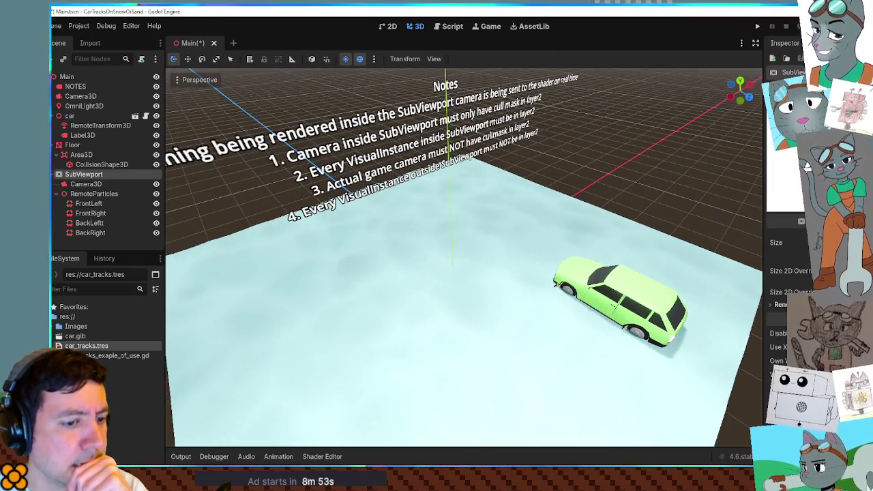
pyautogui.hotkey('alt', 'Tab')
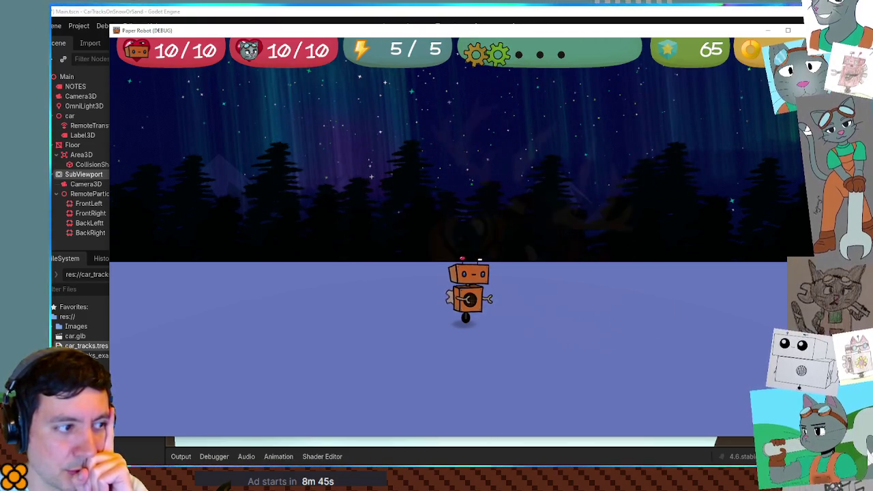
# - Check the car snow-tracks demo editor, then return to the Paper Robot editor's test scene
pyautogui.press('F8')
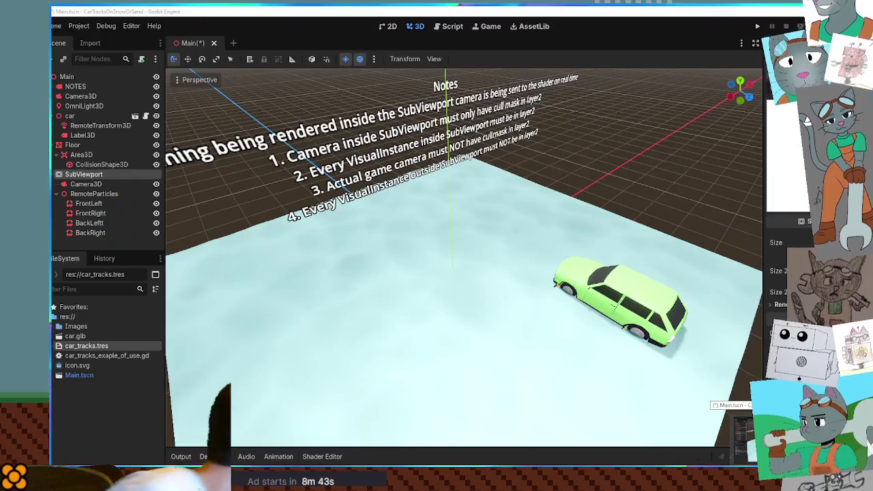
pyautogui.hotkey('alt', 'Tab')
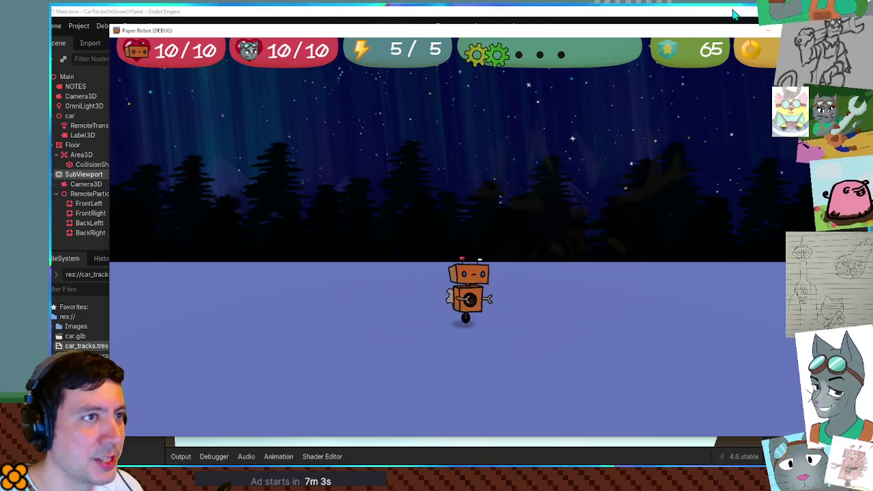
pyautogui.click(679, 15)
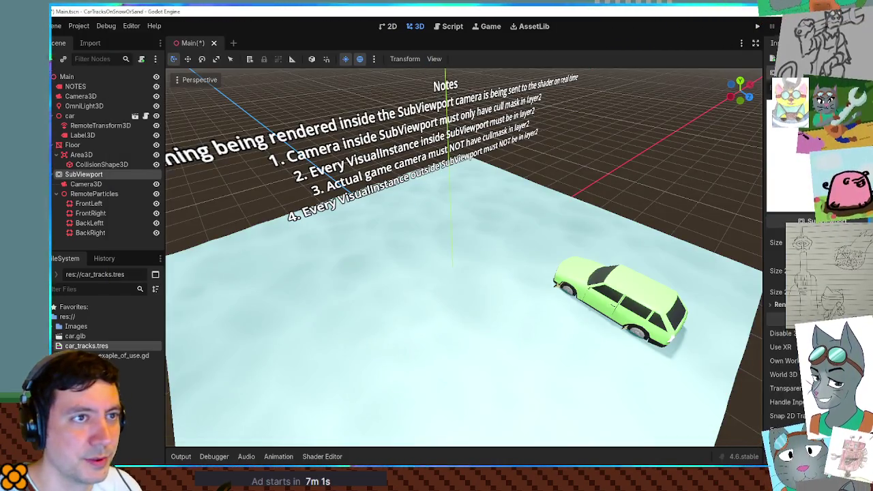
pyautogui.hotkey('alt', 'Tab')
pyautogui.hotkey('alt', 'Tab')
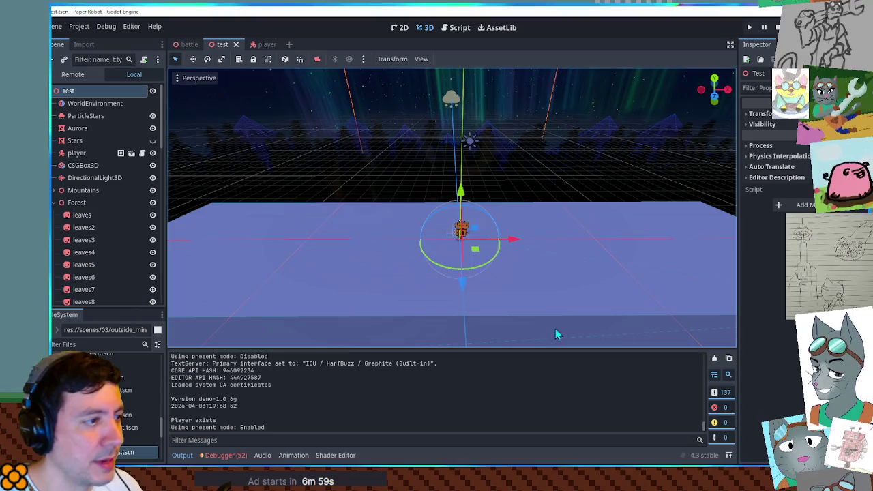
# - Duplicate CSGBox3D into CSGBox3D2, resize it into a shorter raised block, and run the scene
pyautogui.click(398, 278)
pyautogui.hotkey('ctrl', 'd')
pyautogui.moveTo(521, 268)
pyautogui.mouseDown()
pyautogui.moveTo(619, 242)
pyautogui.moveTo(439, 240)
pyautogui.mouseUp()
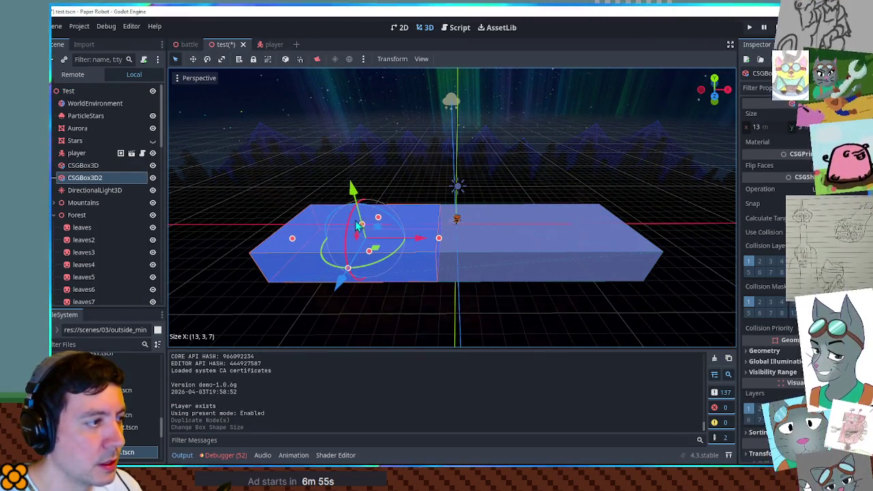
pyautogui.press('F6')
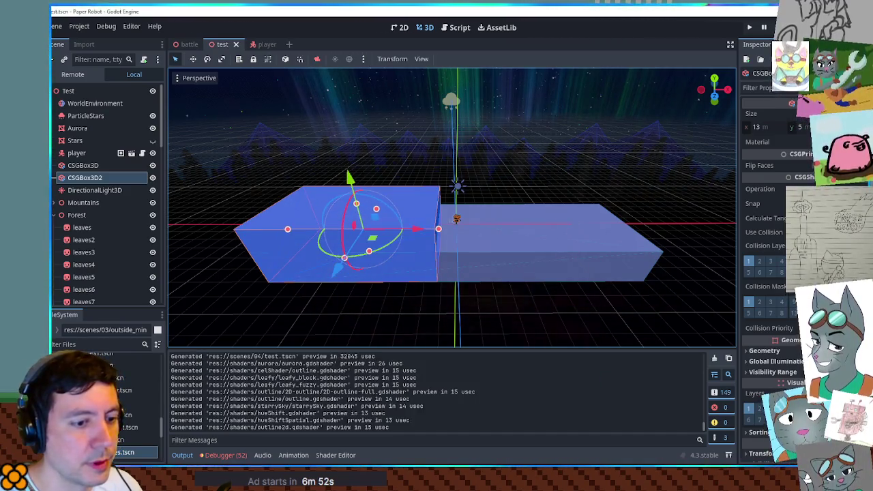
# - Walk the robot left and right with A and D, ending beside the new box wall
pyautogui.press('a')
pyautogui.press('d')
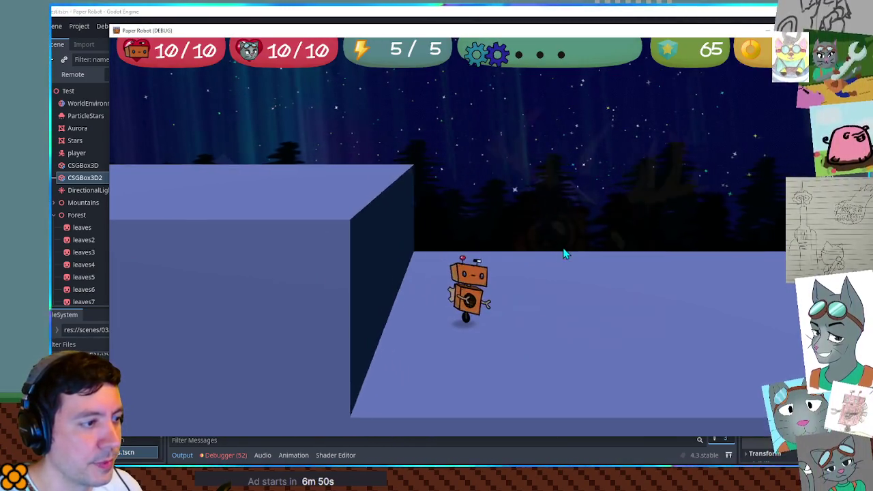
pyautogui.press('a')
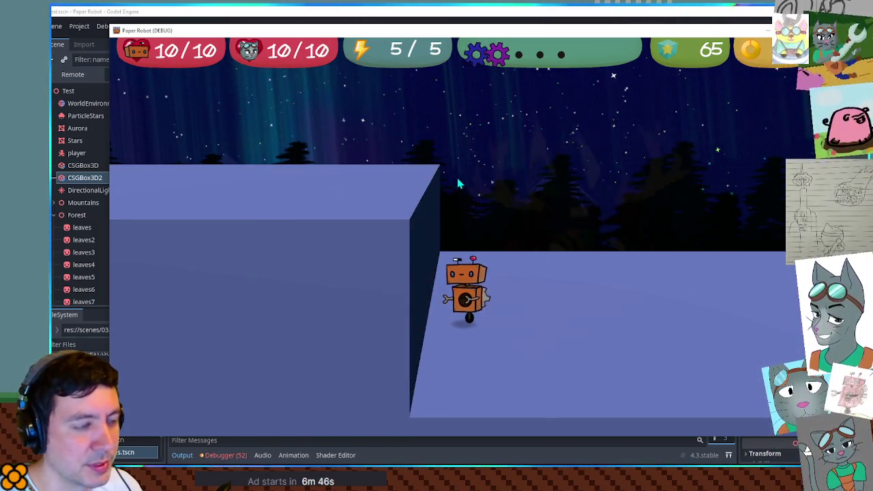
pyautogui.press('d')
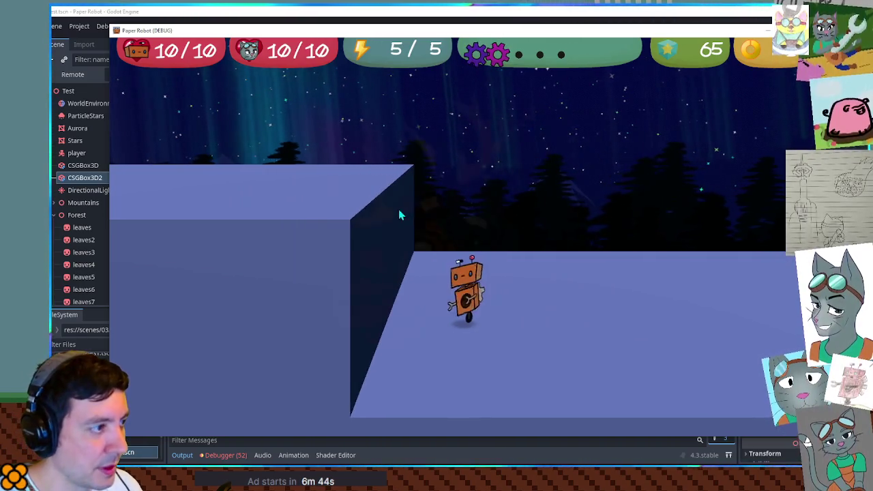
pyautogui.press('a')
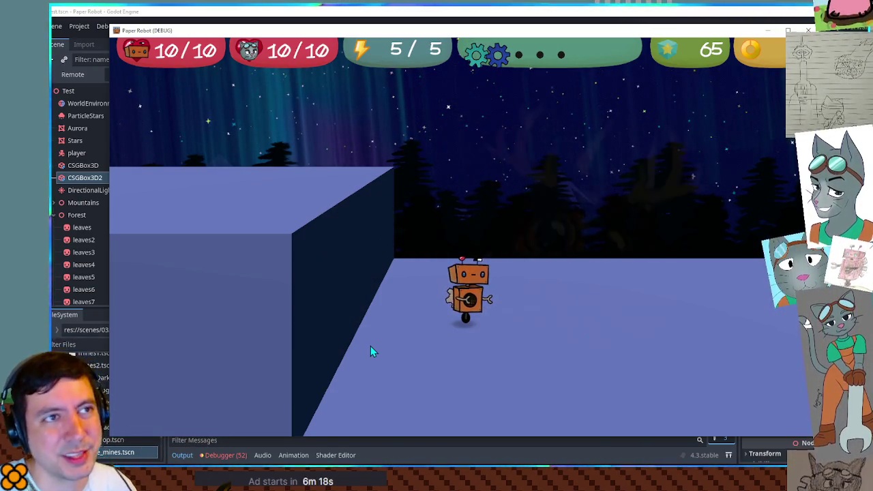
# - Swing the game camera around the robot with the arrow keys, jumping once near the wall
pyautogui.press('Right')
pyautogui.press('Left')
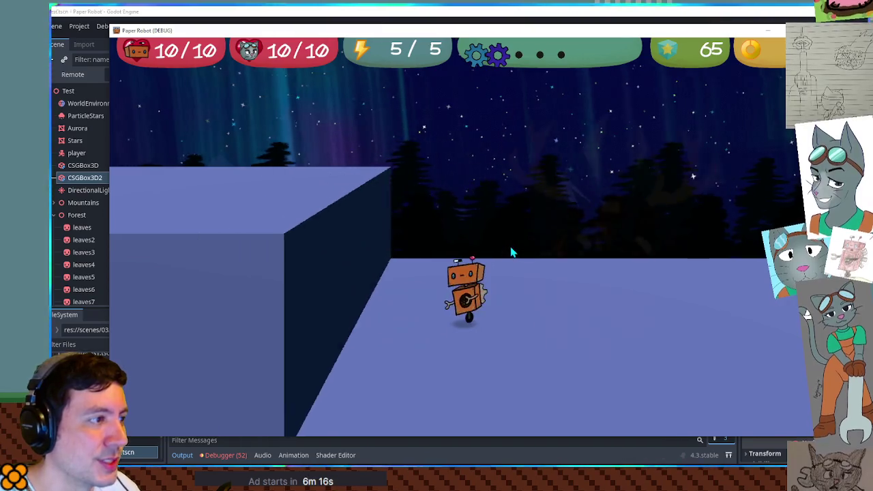
pyautogui.press('Right')
pyautogui.press('Left')
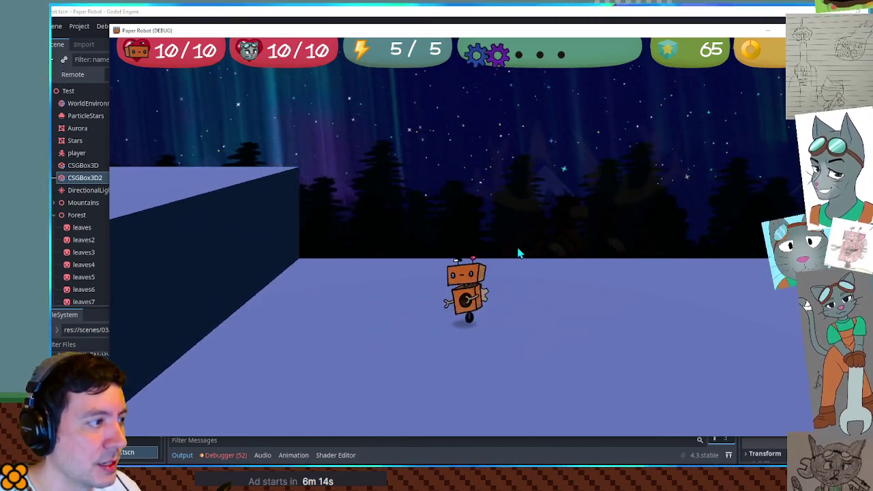
pyautogui.press('space')
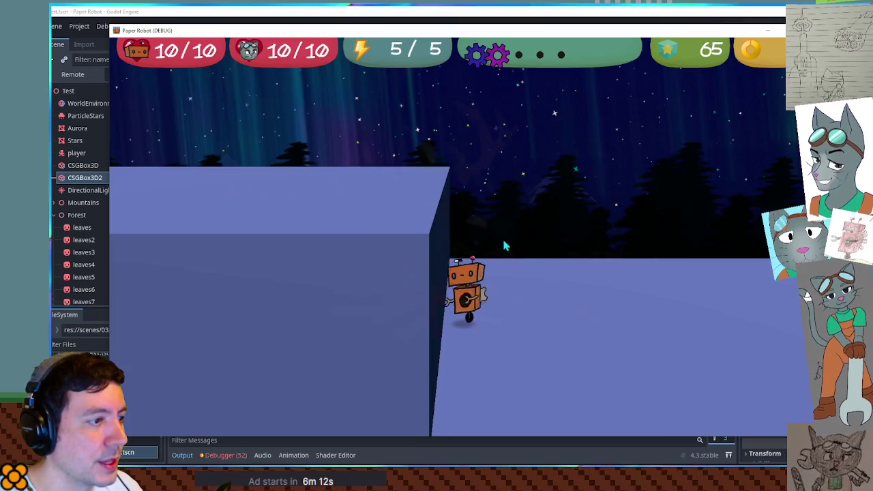
pyautogui.press('Right')
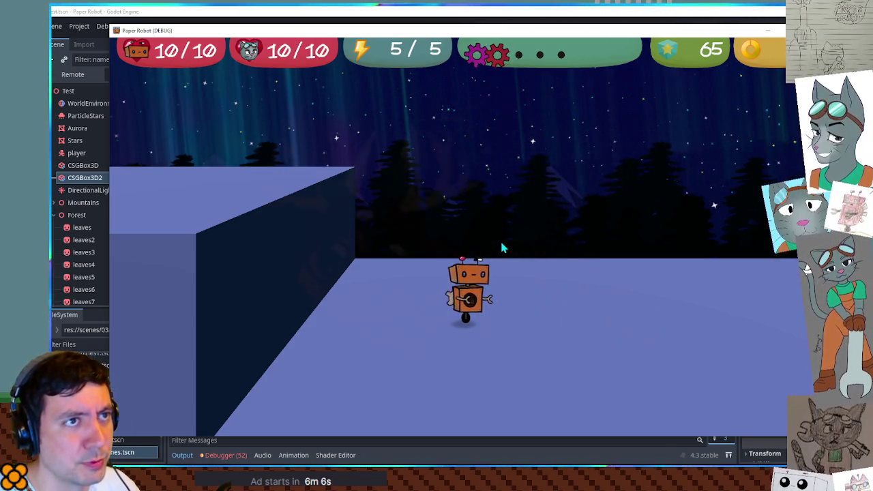
pyautogui.press('Left')
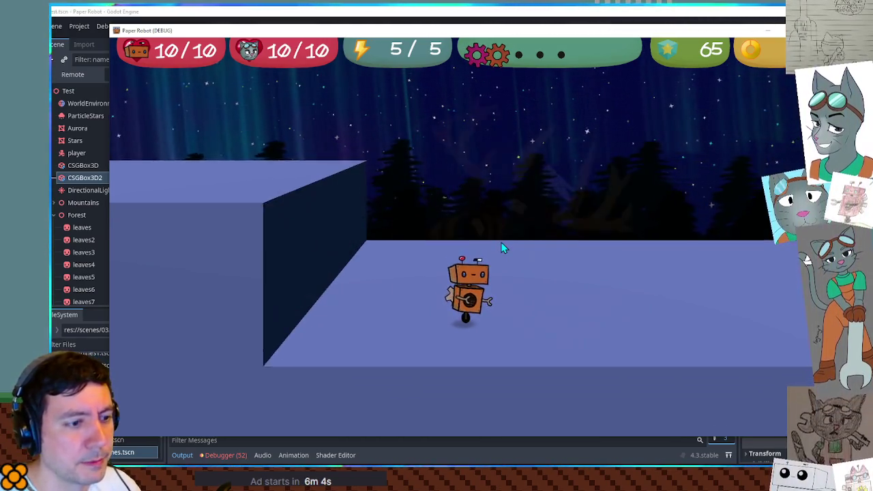
pyautogui.press('Left')
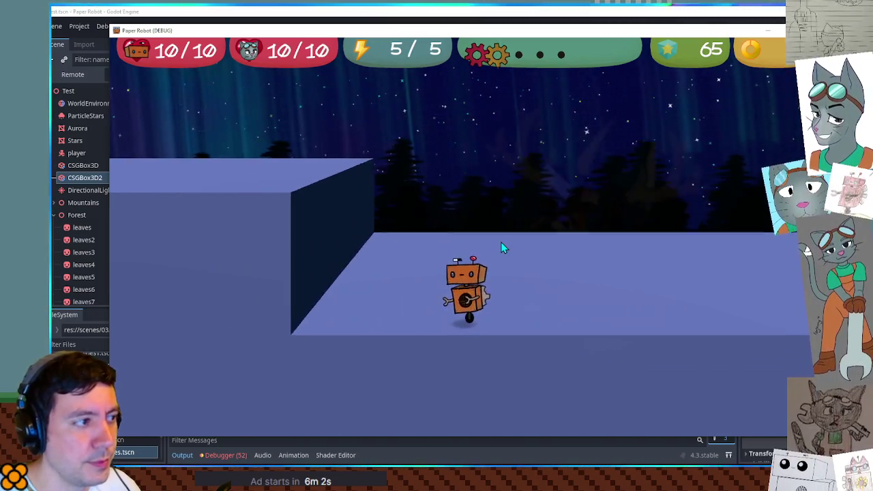
pyautogui.press('Left')
pyautogui.press('Right')
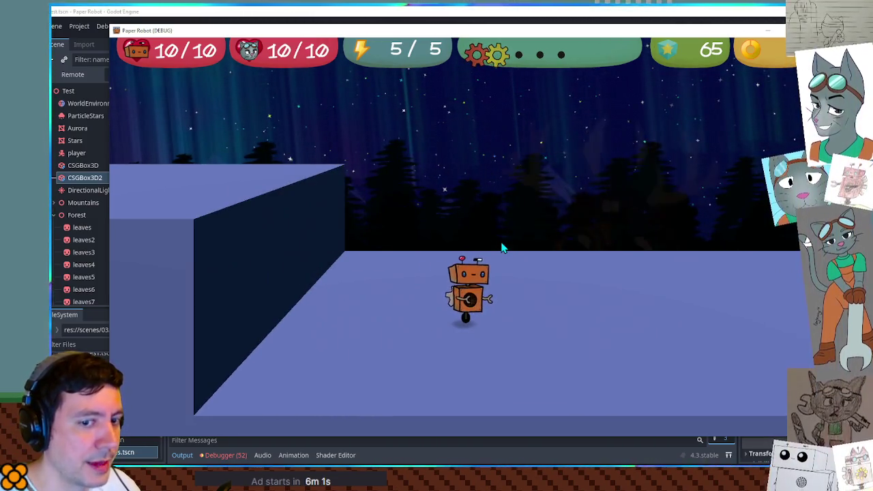
pyautogui.press('Left')
pyautogui.press('Right')
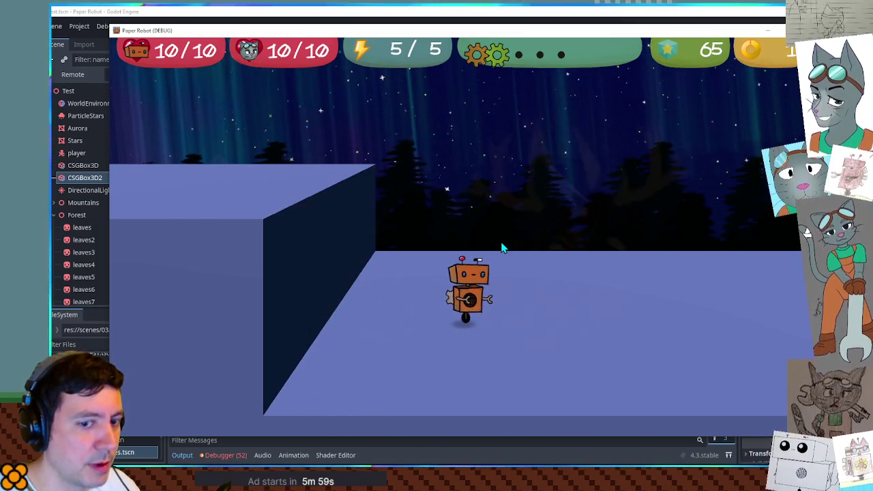
pyautogui.press('Left')
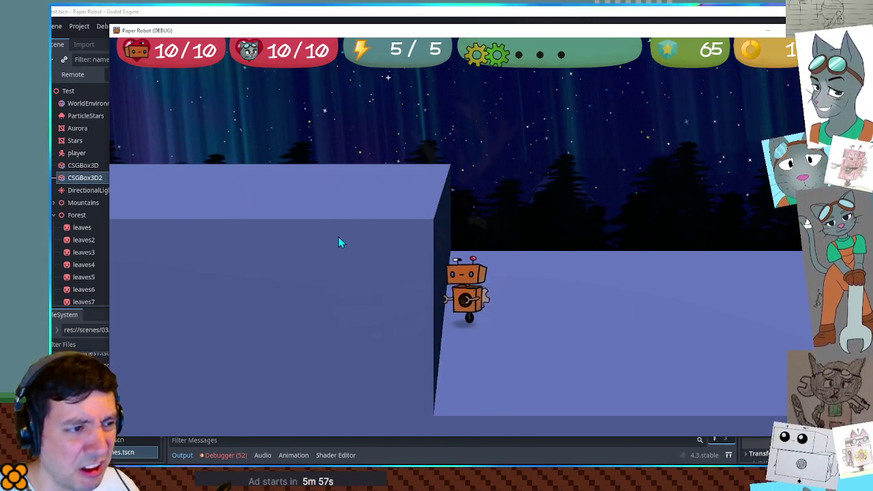
pyautogui.press('Right')
pyautogui.press('Left')
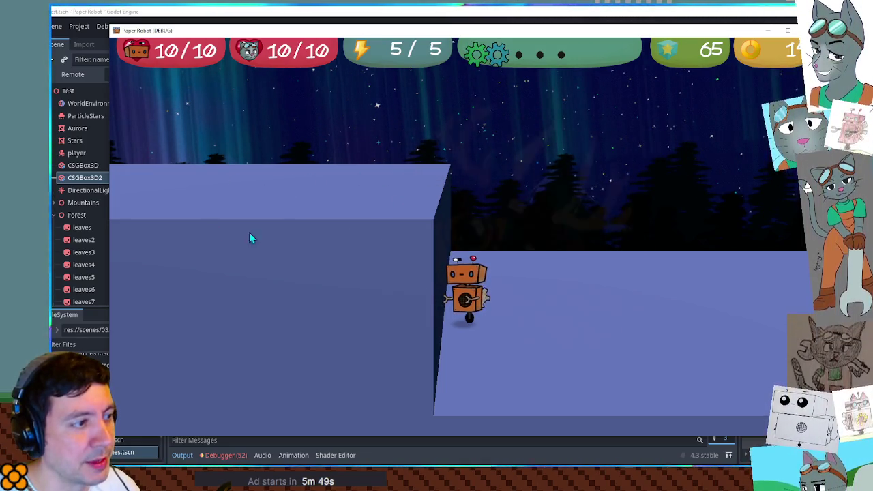
# - Orbit the camera back and forth with Q and E to view the wall's side face
pyautogui.press('e')
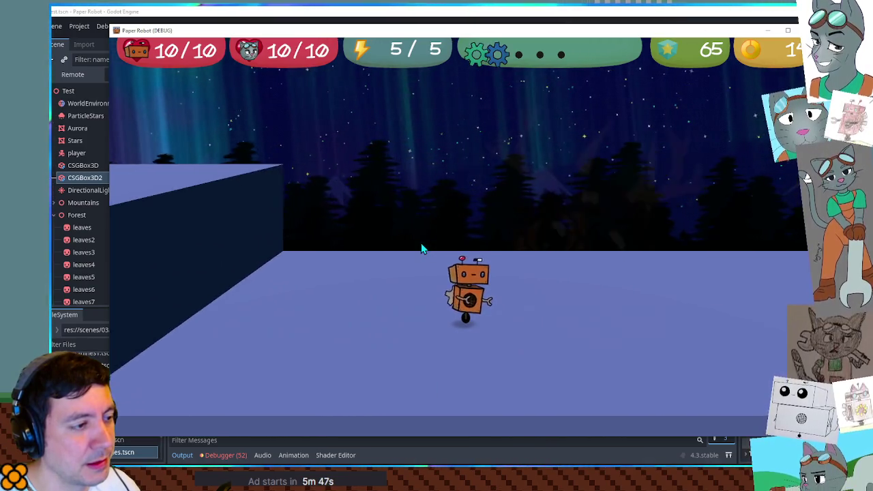
pyautogui.press('q')
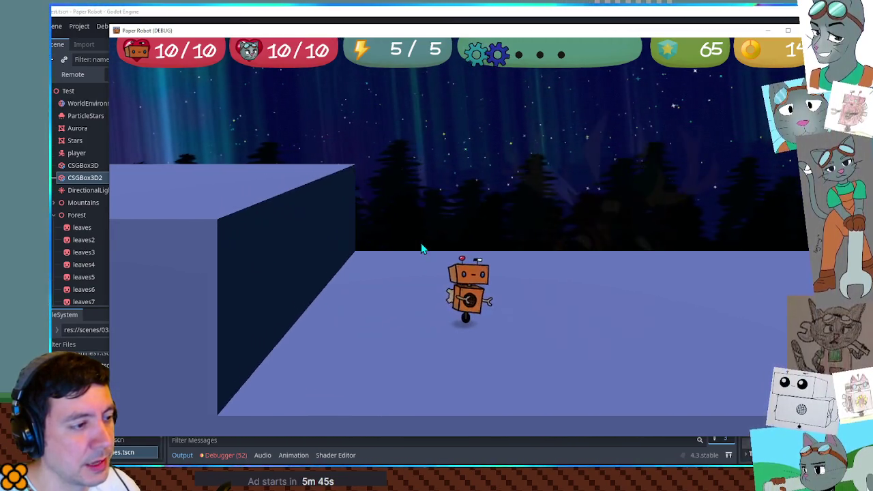
pyautogui.press('q')
pyautogui.press('e')
pyautogui.press('q')
pyautogui.press('e')
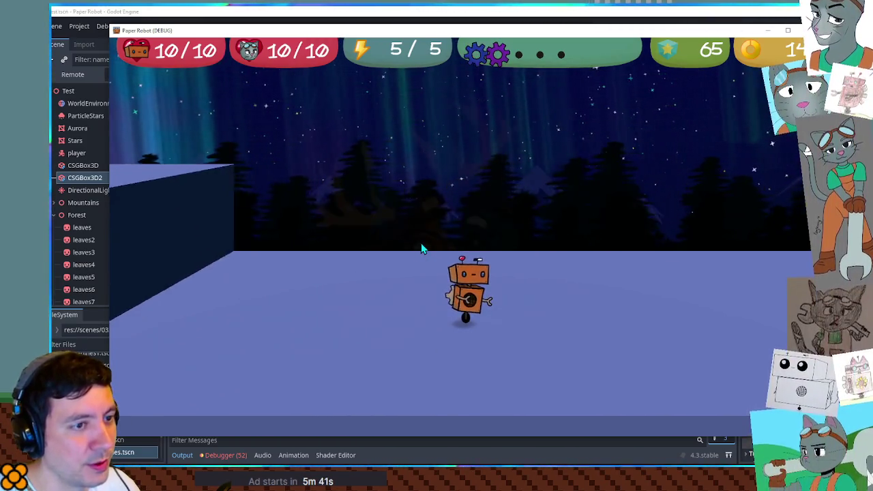
pyautogui.press('q')
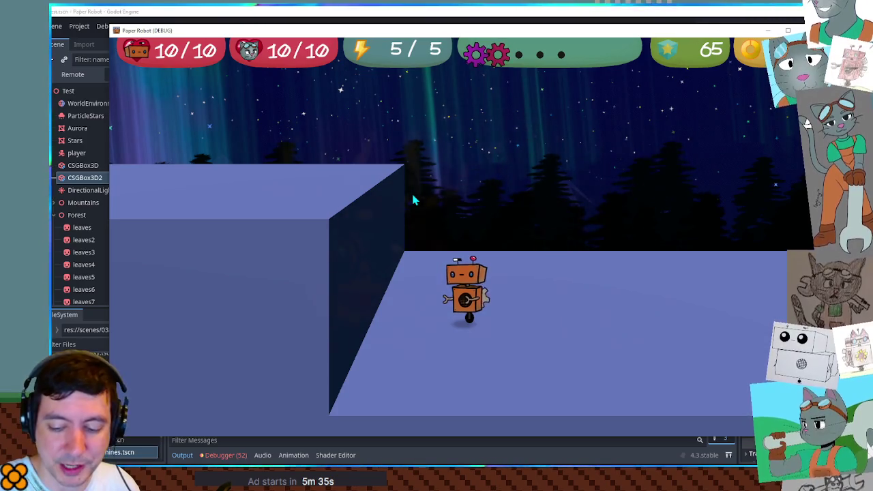
pyautogui.press('e')
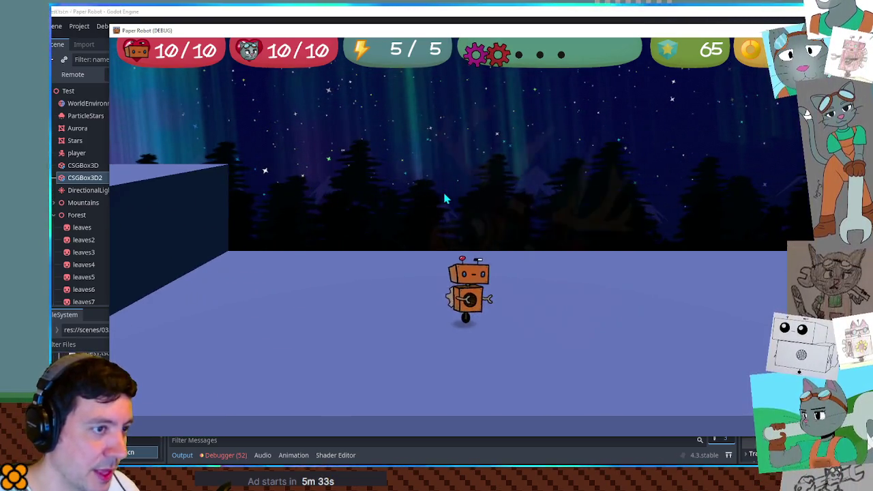
pyautogui.press('q')
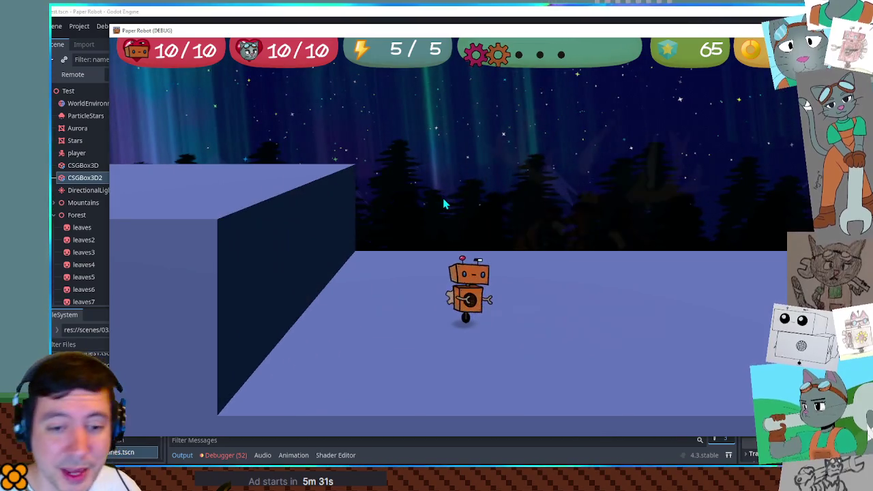
pyautogui.press('e')
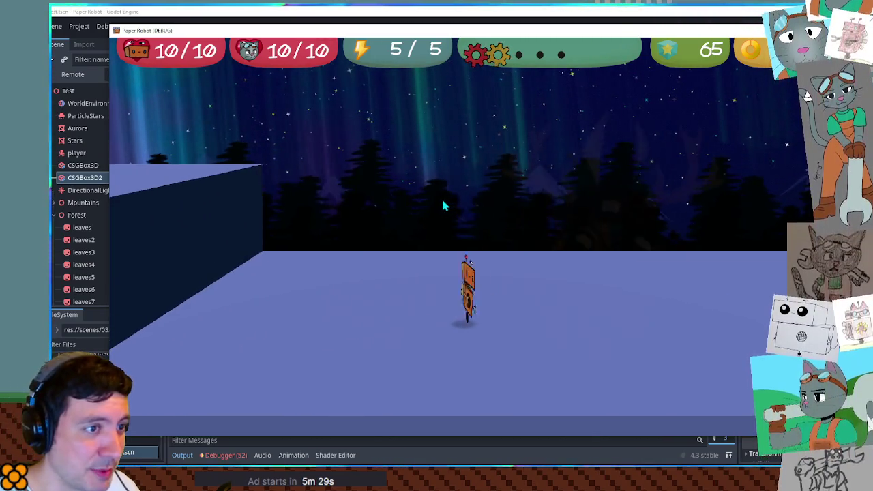
pyautogui.press('q')
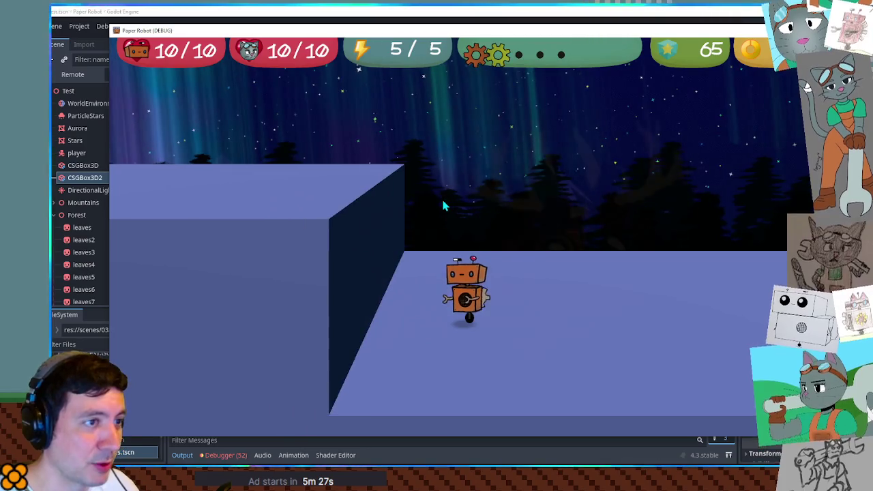
pyautogui.press('e')
pyautogui.press('q')
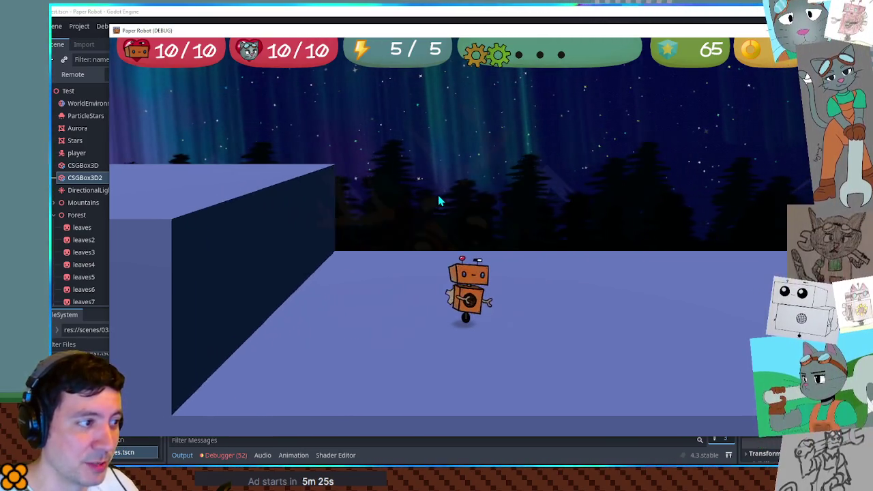
pyautogui.press('q')
pyautogui.press('e')
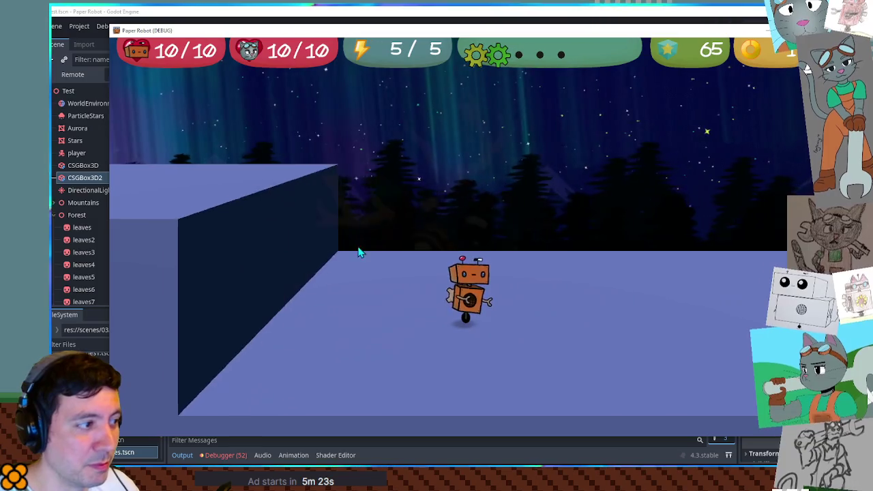
pyautogui.press('q')
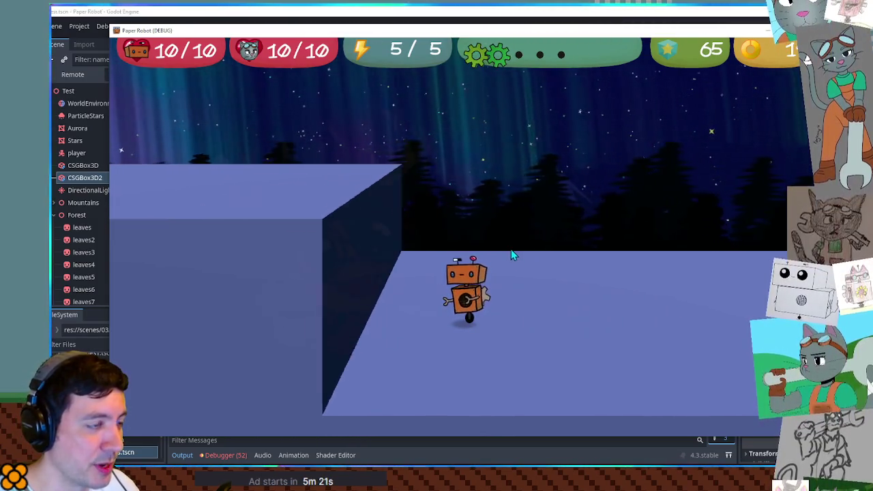
pyautogui.press('q')
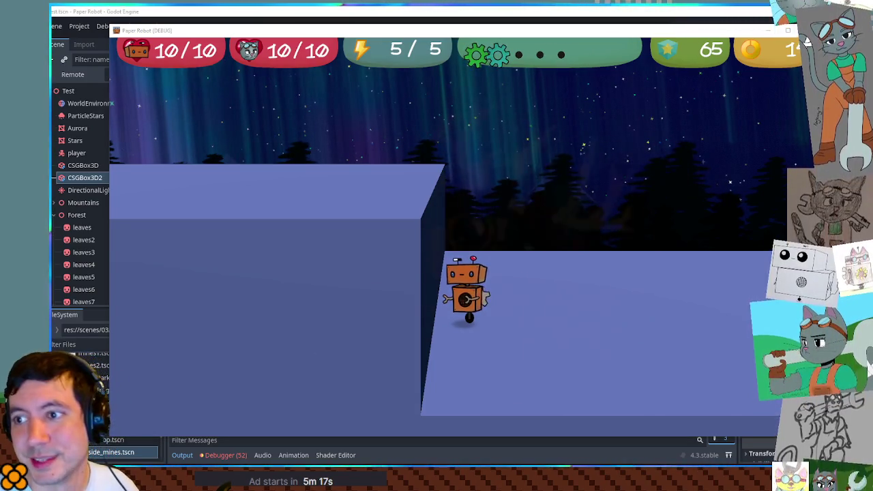
pyautogui.press('e')
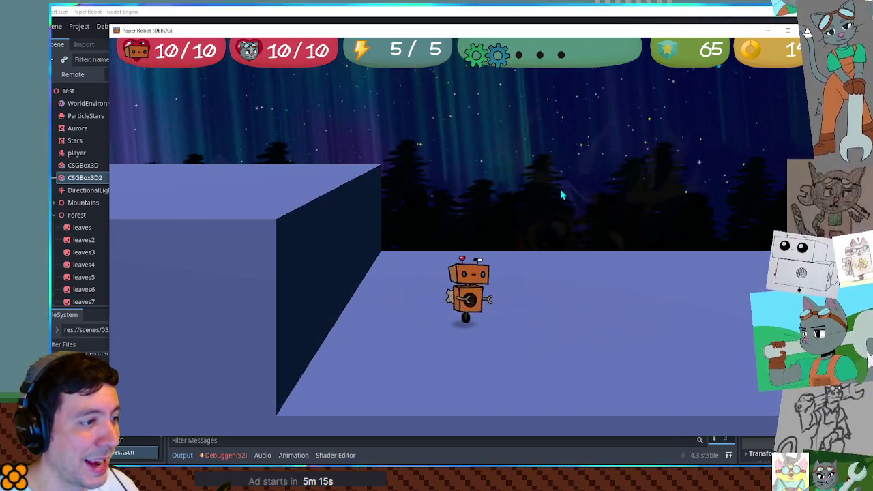
pyautogui.press('q')
pyautogui.press('q')
# - Jump the robot near the wall and keep swinging the camera around it
pyautogui.press('space')
pyautogui.press('e')
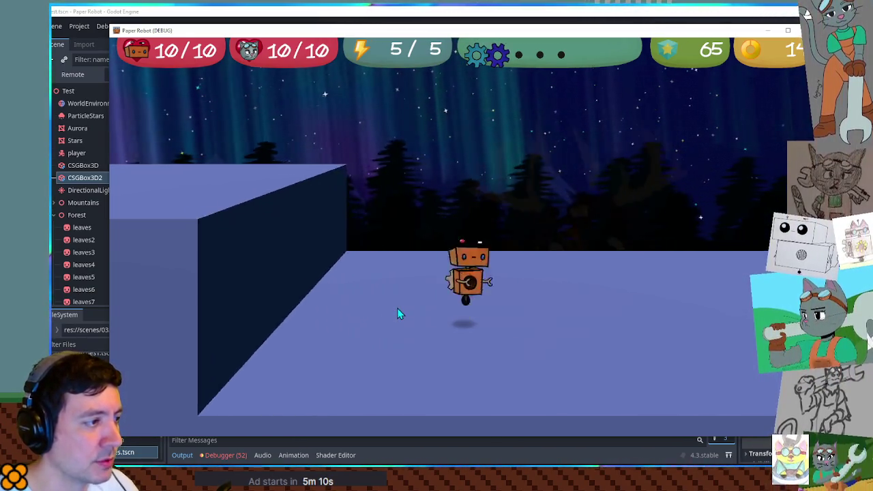
pyautogui.press('space')
pyautogui.press('q')
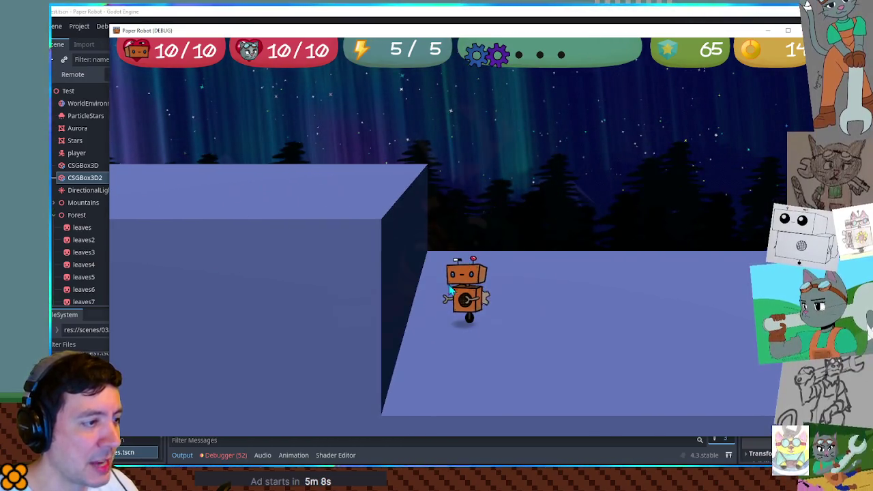
pyautogui.press('e')
pyautogui.press('q')
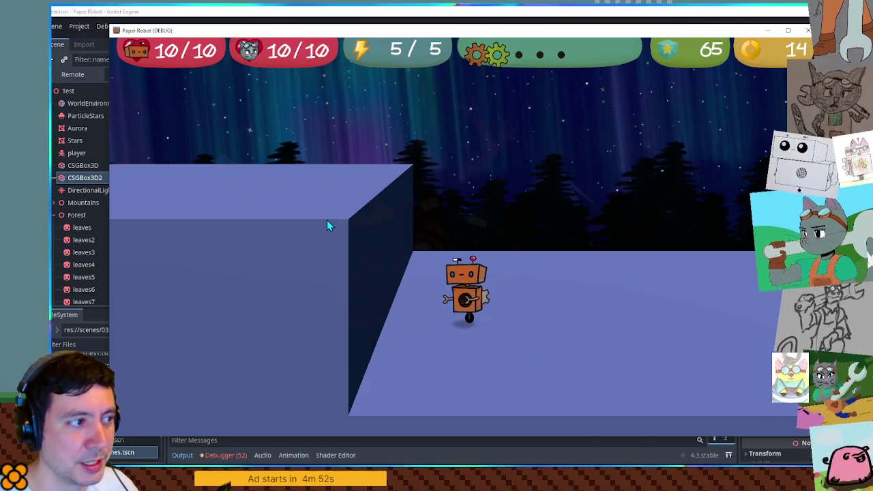
pyautogui.press('Right')
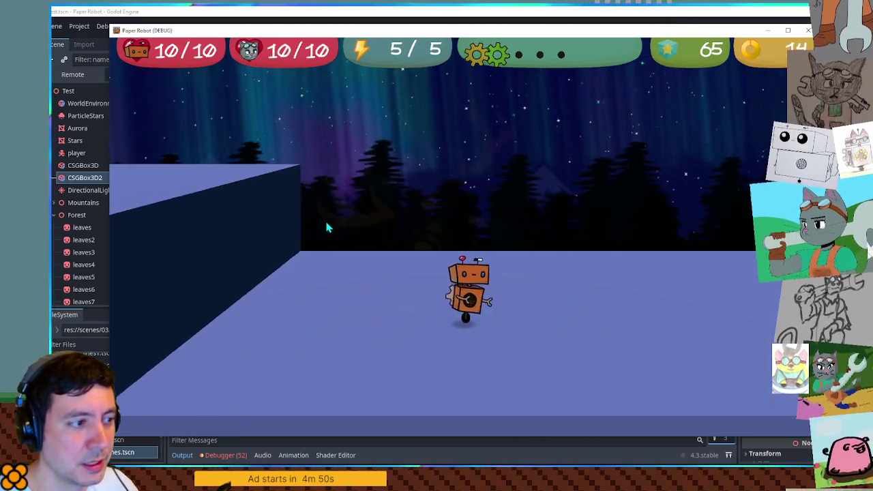
pyautogui.press('Left')
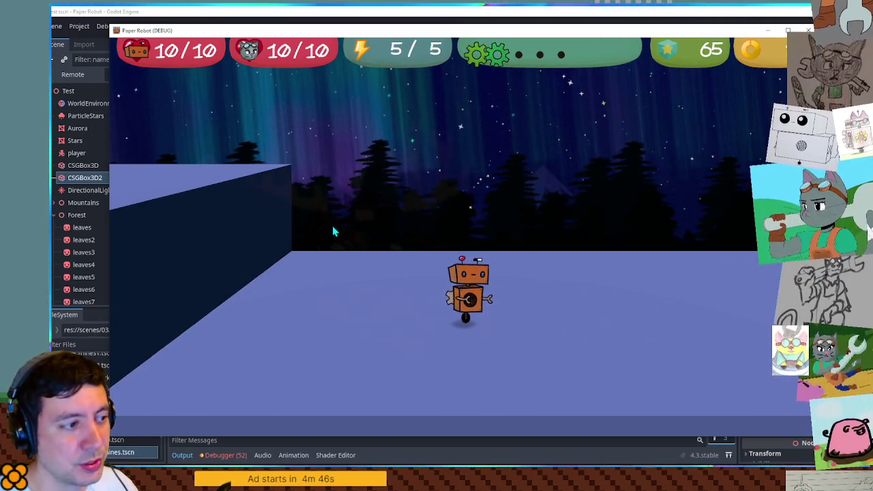
pyautogui.press('Left')
pyautogui.press('Right')
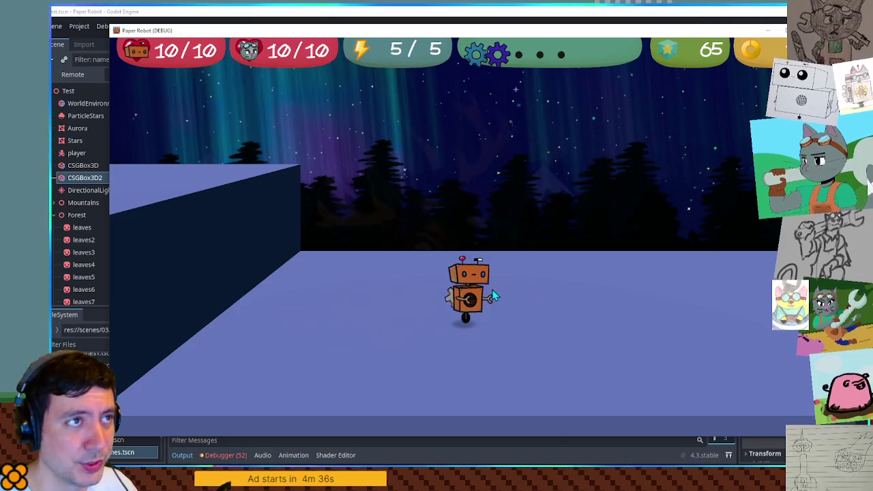
# - Orbit with Q/E across the wall's front and dark side faces, then switch to the car demo
pyautogui.press('q')
pyautogui.press('q')
pyautogui.press('e')
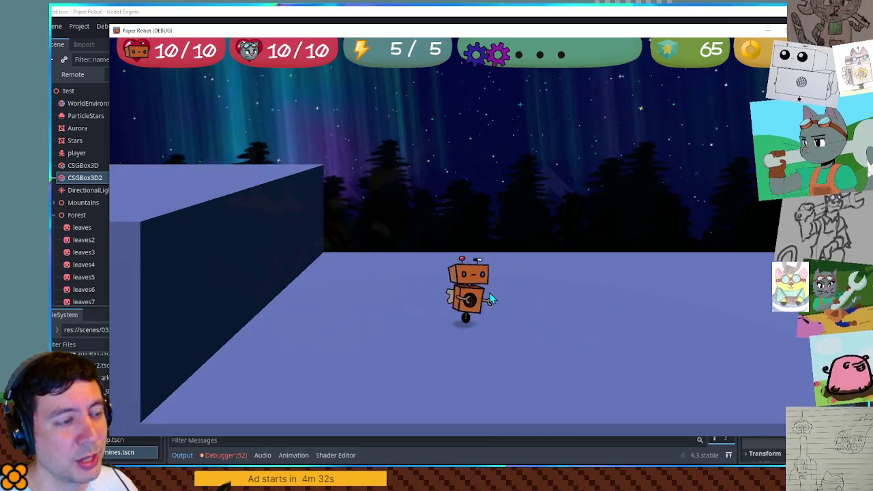
pyautogui.press('q')
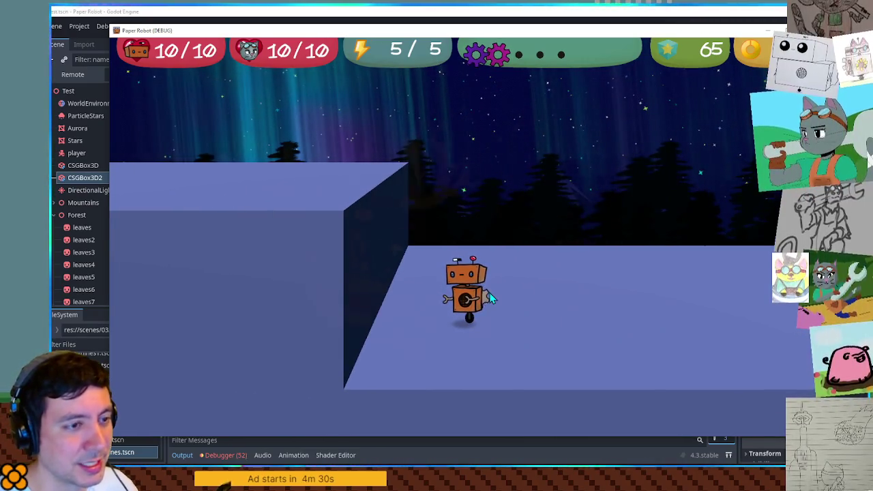
pyautogui.press('e')
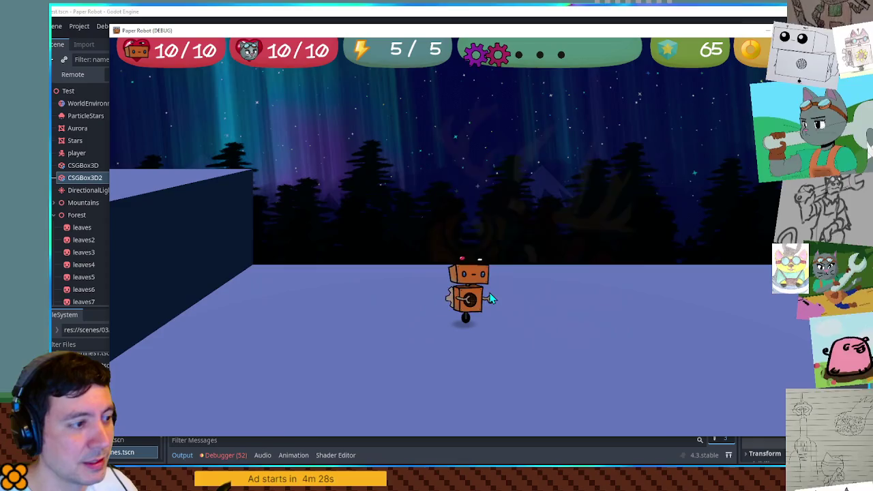
pyautogui.press('e')
pyautogui.press('q')
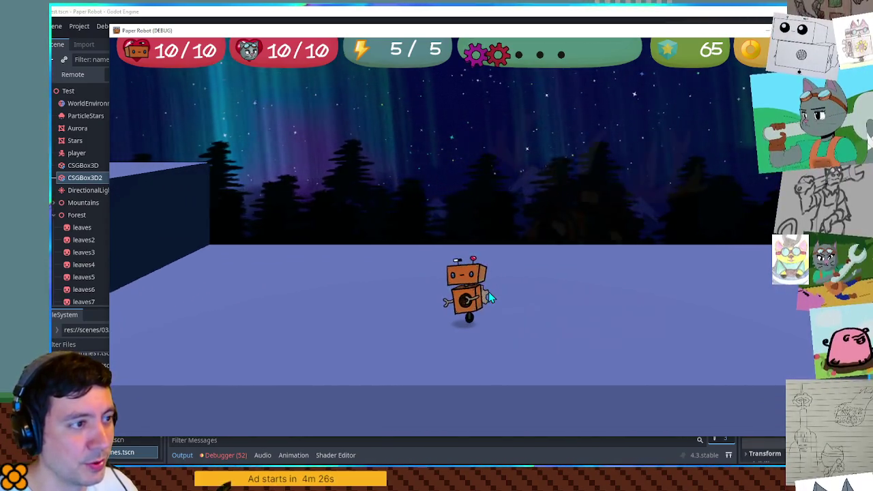
pyautogui.press('q')
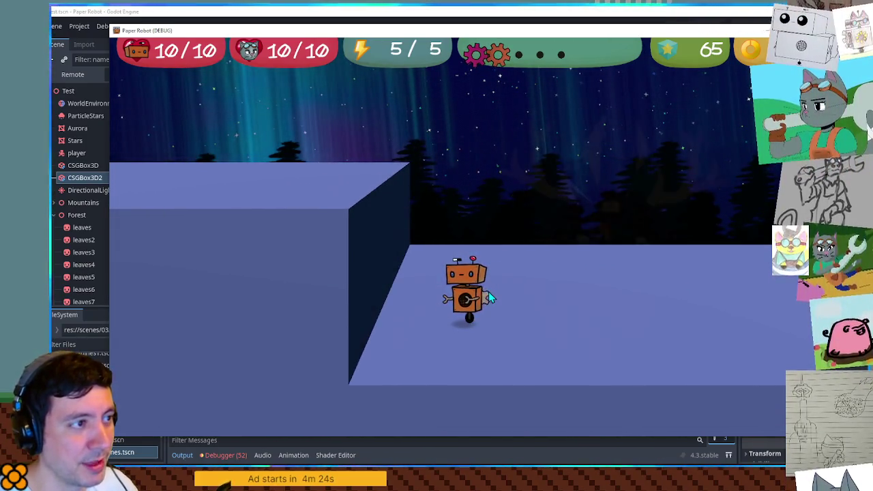
pyautogui.press('e')
pyautogui.press('q')
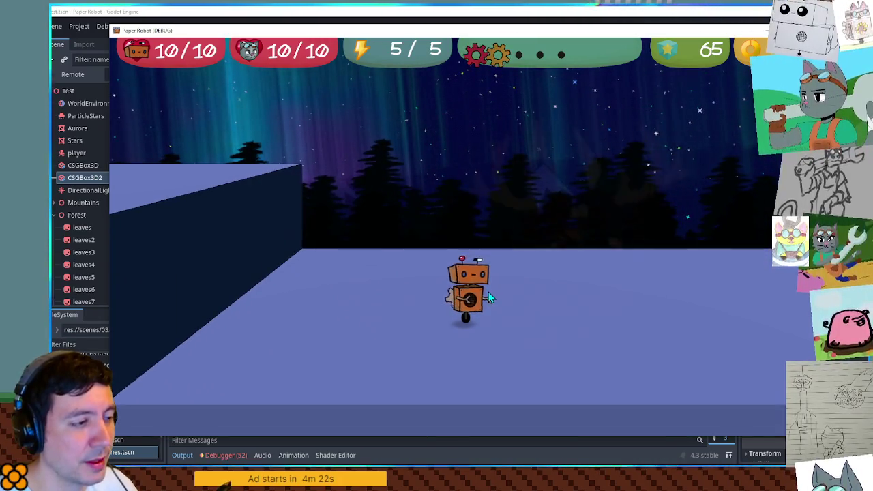
pyautogui.hotkey('alt', 'Tab')
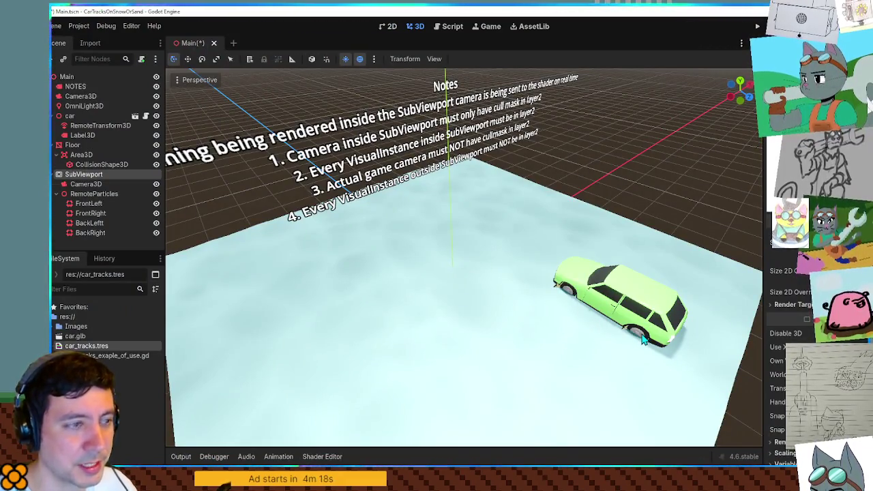
# - Look over the FrontLeft emitter's CPUParticles3D settings, then return to the Paper Robot game
pyautogui.click(83, 204)
pyautogui.scroll(10, 784, 341)
pyautogui.scroll(5, 785, 341)
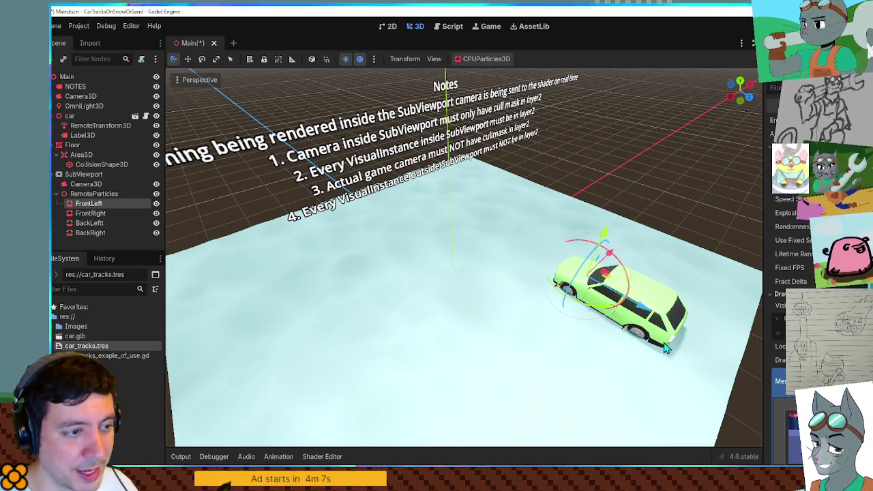
pyautogui.hotkey('alt', 'Tab')
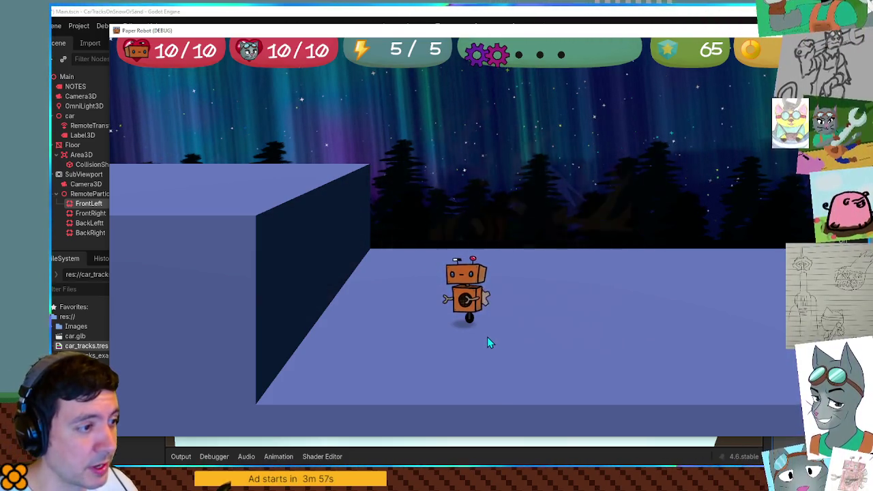
# - Walk the robot right and left along the wall and back toward the camera
pyautogui.press('d')
pyautogui.press('d')
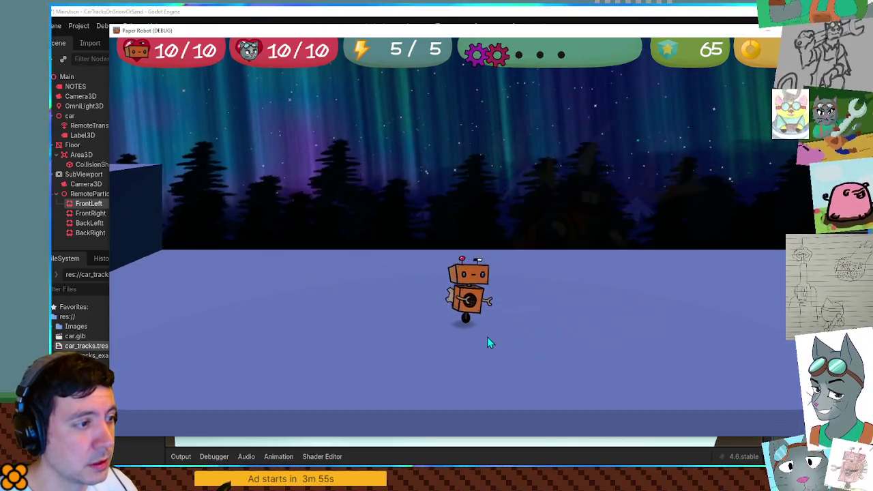
pyautogui.press('a')
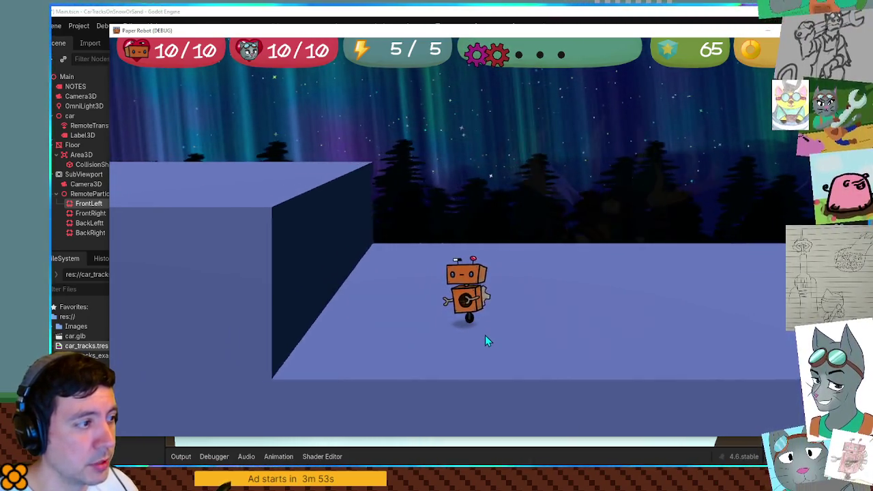
pyautogui.press('d')
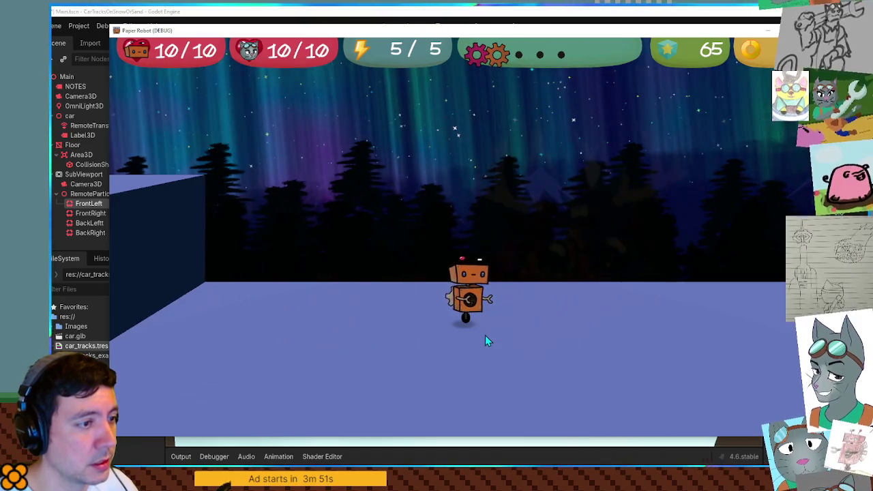
pyautogui.press('d')
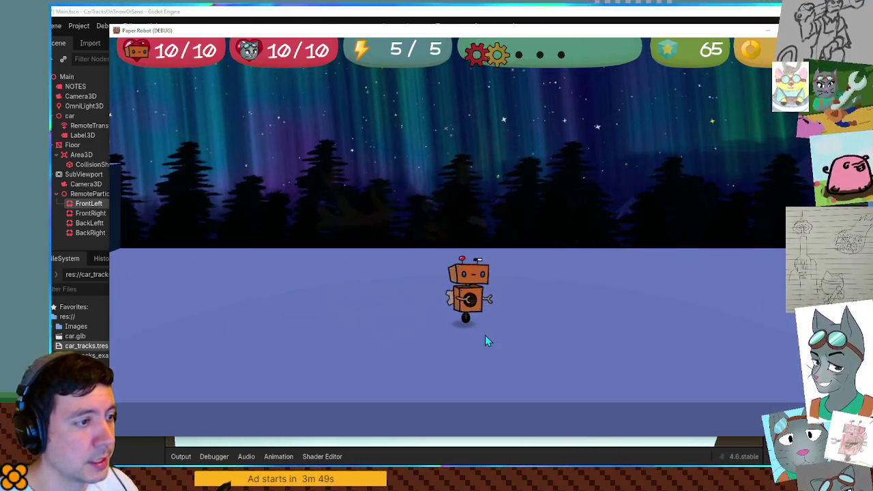
pyautogui.press('a')
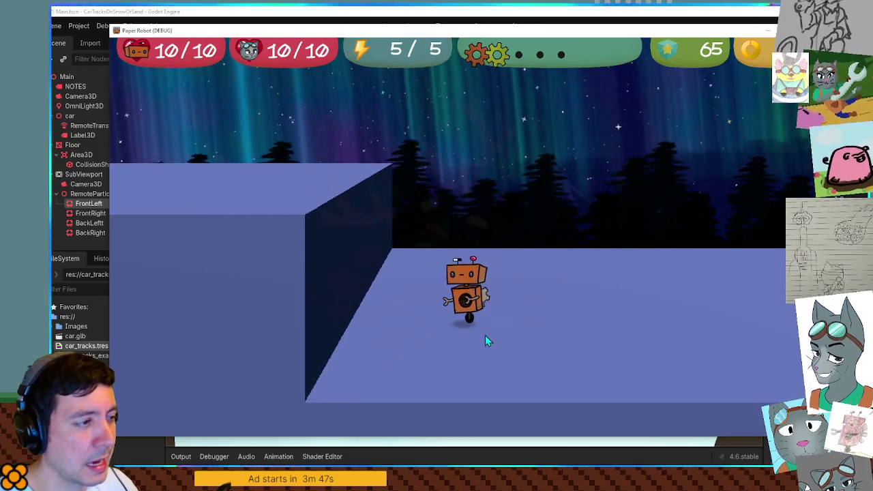
pyautogui.press('s')
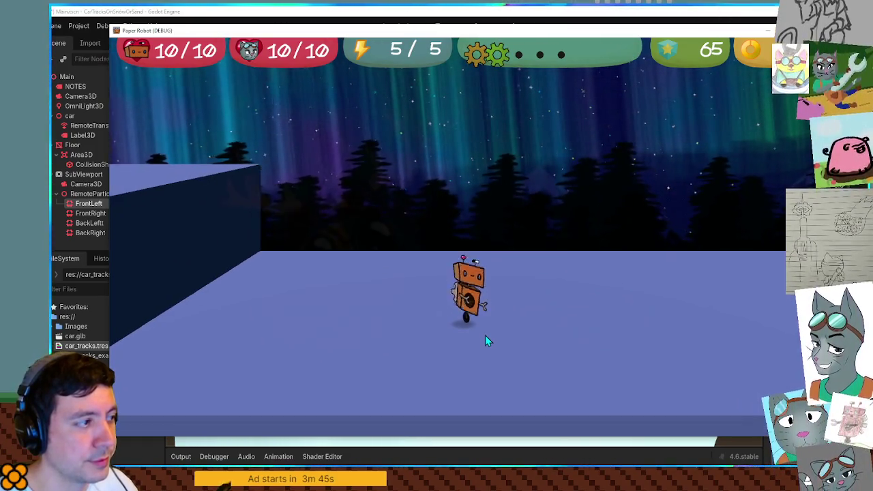
# - Jump the robot back and forth beside the wall, then select Area3D under Floor in the car demo
pyautogui.press('a')
pyautogui.press('space')
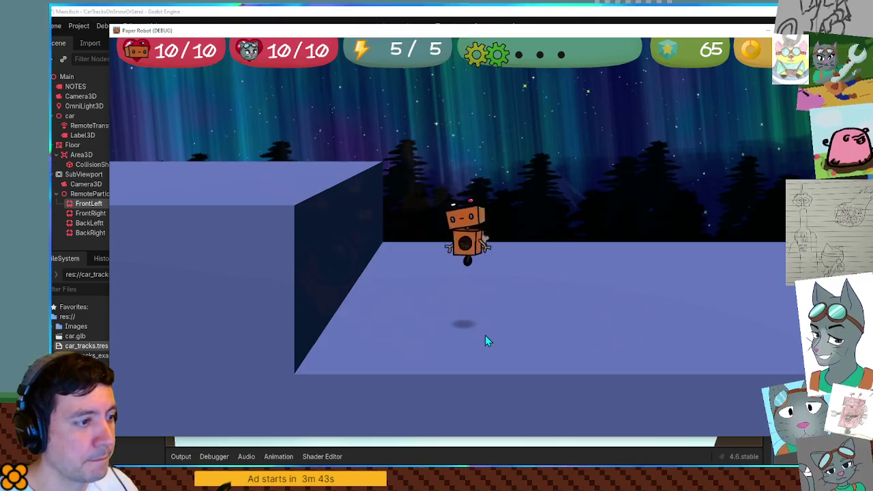
pyautogui.press('d')
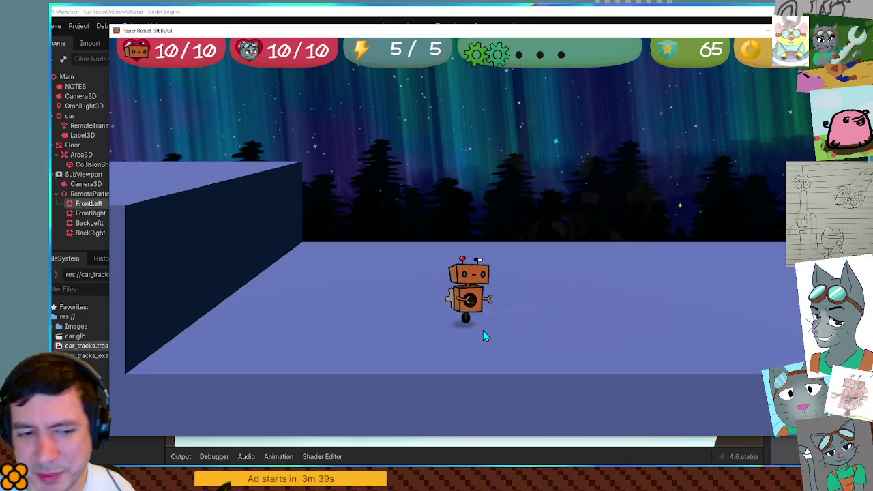
pyautogui.press('a')
pyautogui.press('d')
pyautogui.press('space')
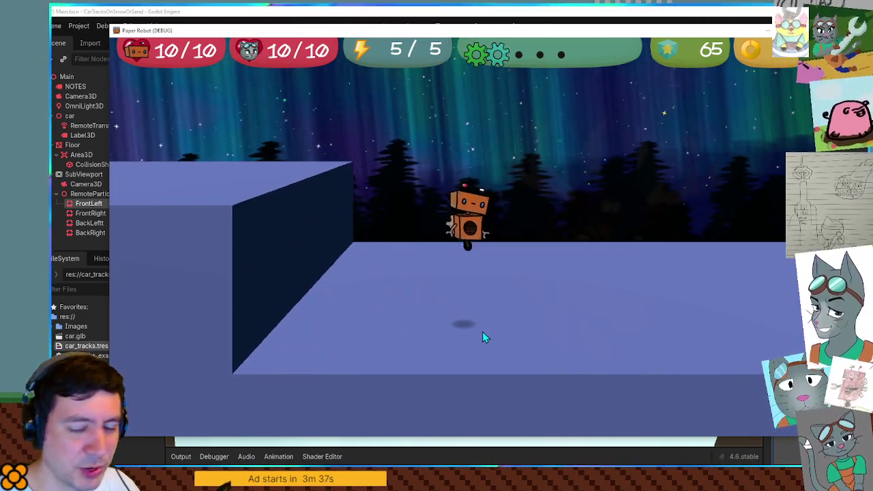
pyautogui.press('a')
pyautogui.press('space')
pyautogui.press('d')
pyautogui.press('space')
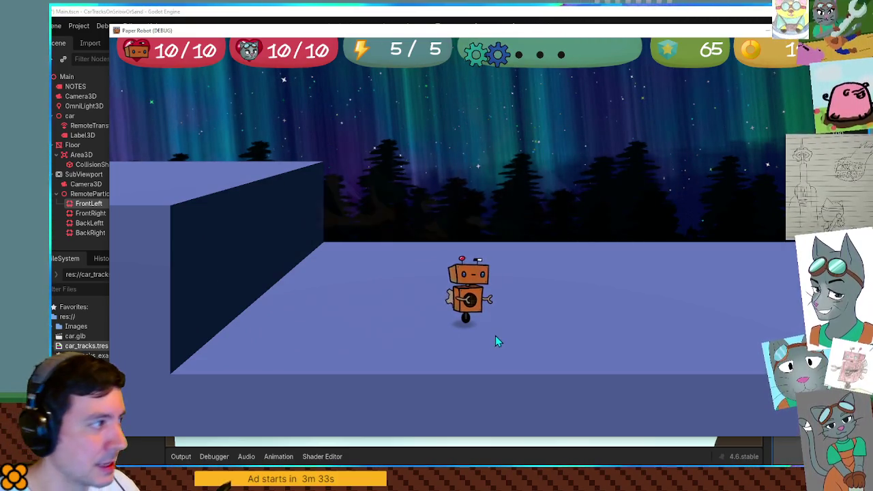
pyautogui.click(88, 156)
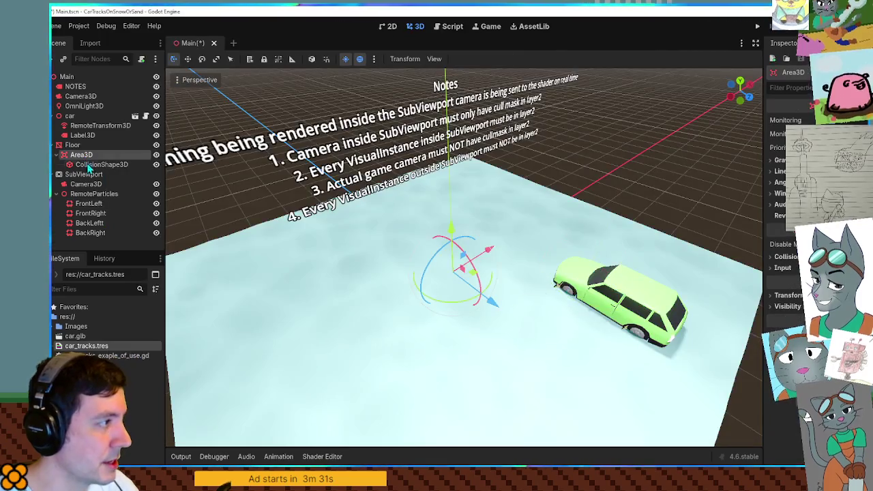
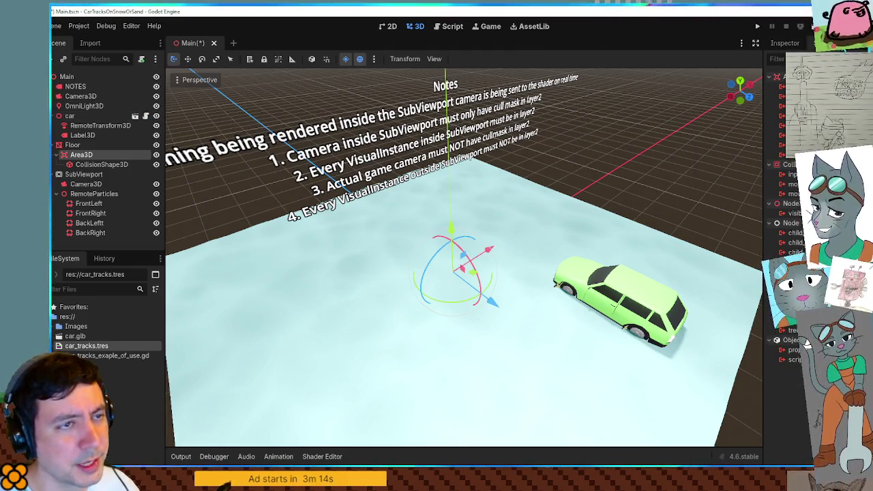
# - Open the car's attached script and search it for 'conn'
pyautogui.click(88, 122)
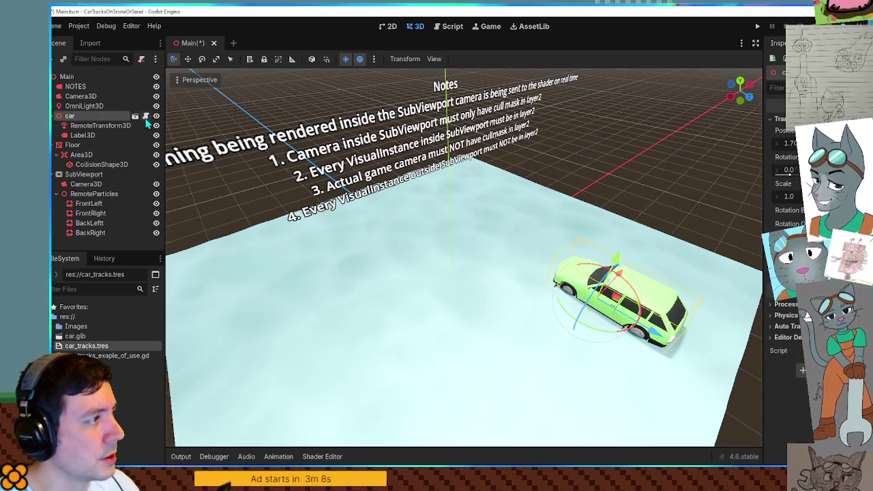
pyautogui.click(146, 117)
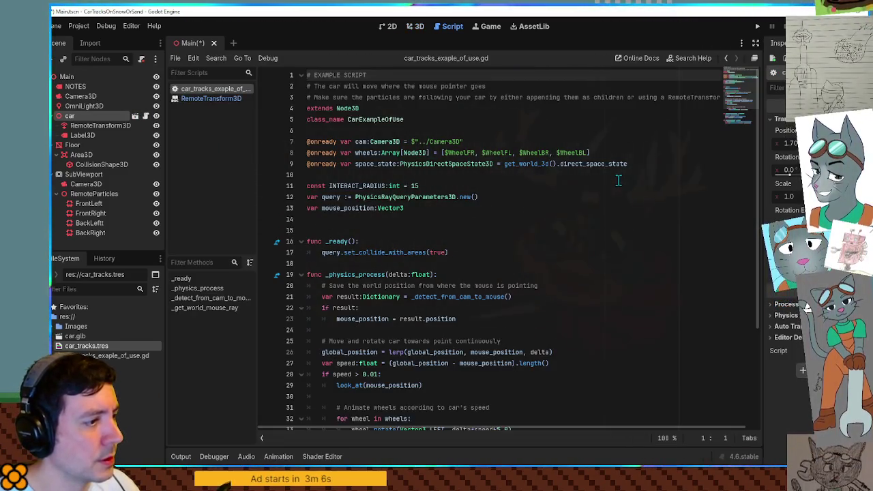
pyautogui.hotkey('ctrl', 'f')
pyautogui.write('connec')
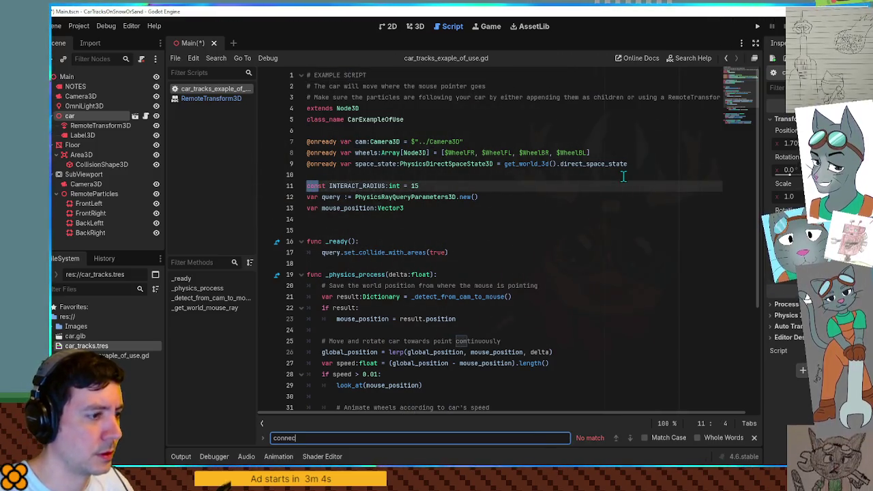
pyautogui.press('Escape')
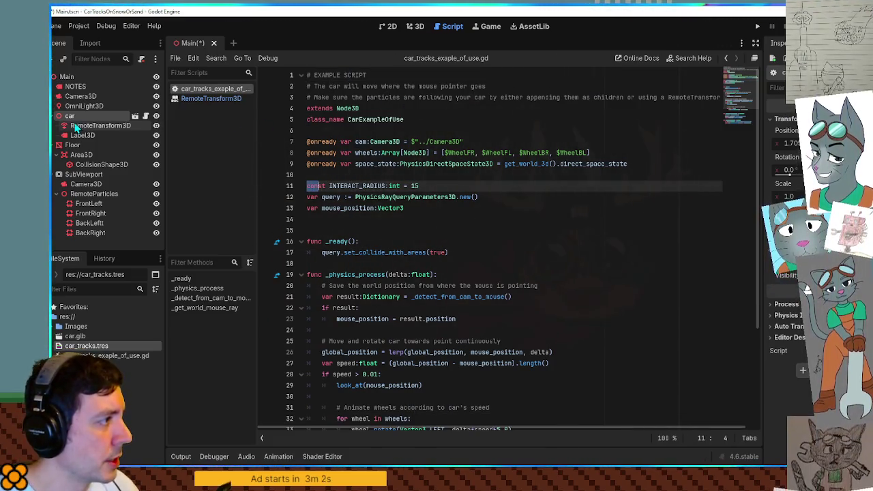
# - Inspect the car's Area3D, its collision shape and the NOTES label in the 3D view
pyautogui.click(109, 155)
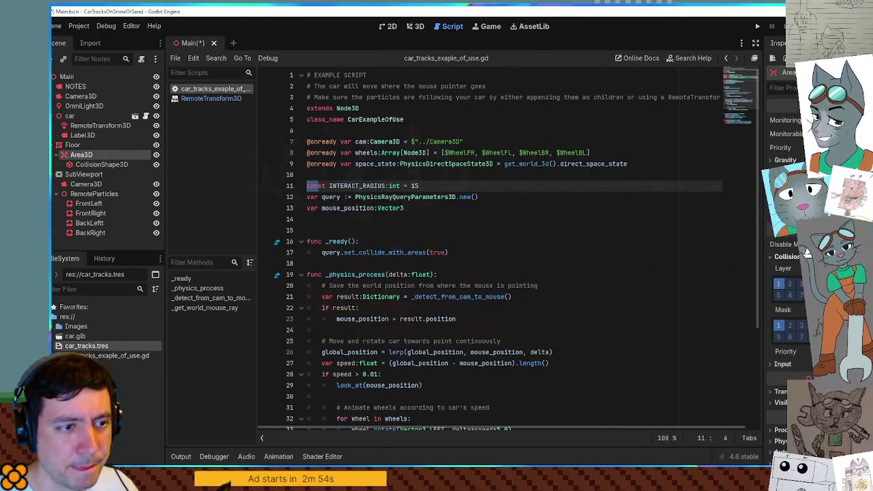
pyautogui.click(102, 165)
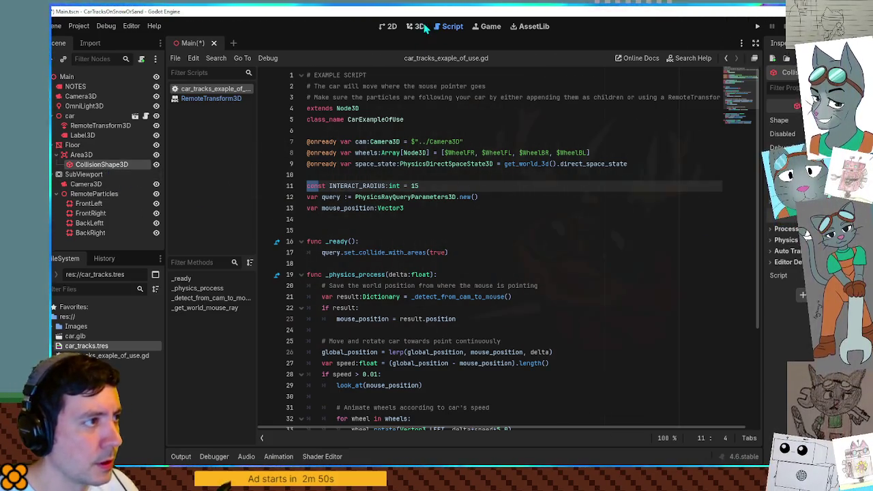
pyautogui.click(416, 26)
pyautogui.scroll(3, 534, 217)
pyautogui.moveTo(534, 217)
pyautogui.mouseDown()
pyautogui.moveTo(511, 189)
pyautogui.moveTo(444, 193)
pyautogui.moveTo(487, 226)
pyautogui.moveTo(627, 249)
pyautogui.moveTo(698, 191)
pyautogui.moveTo(680, 235)
pyautogui.moveTo(616, 251)
pyautogui.moveTo(491, 256)
pyautogui.mouseUp()
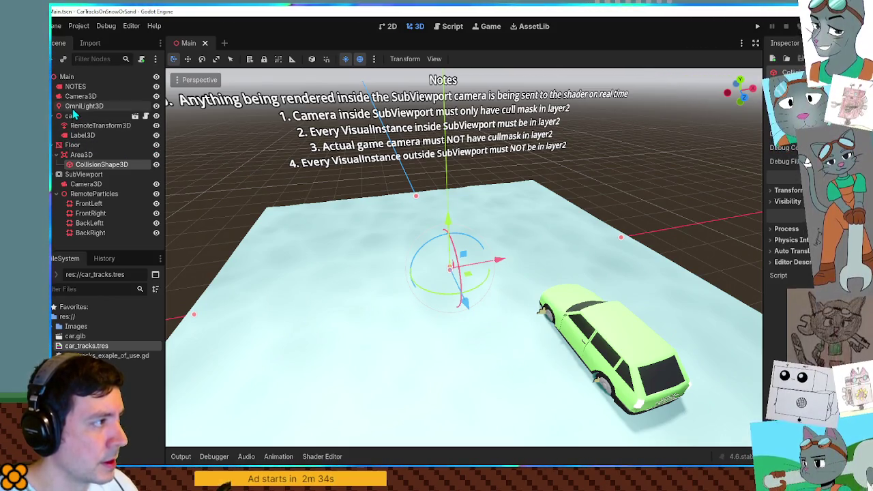
pyautogui.click(76, 87)
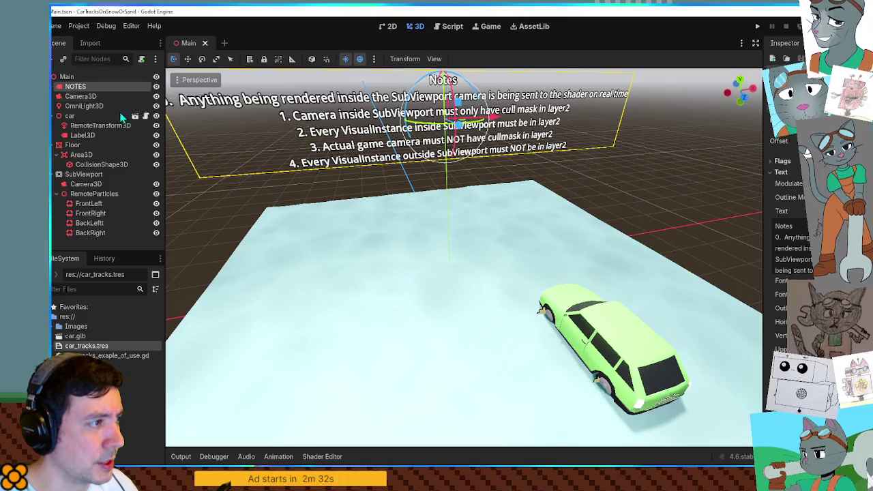
pyautogui.moveTo(416, 198); pyautogui.dragTo(387, 198)
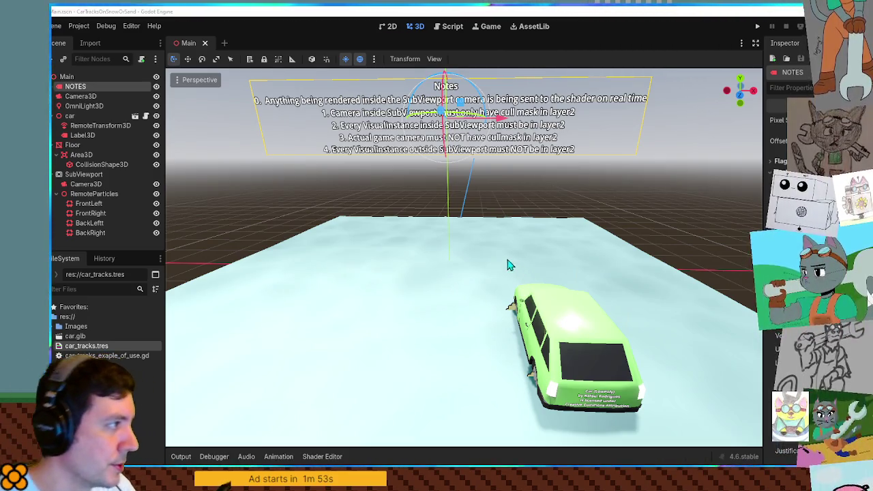
# - Stretch the Floor plane wider along X, then undo the stretch
pyautogui.click(56, 154)
pyautogui.click(71, 145)
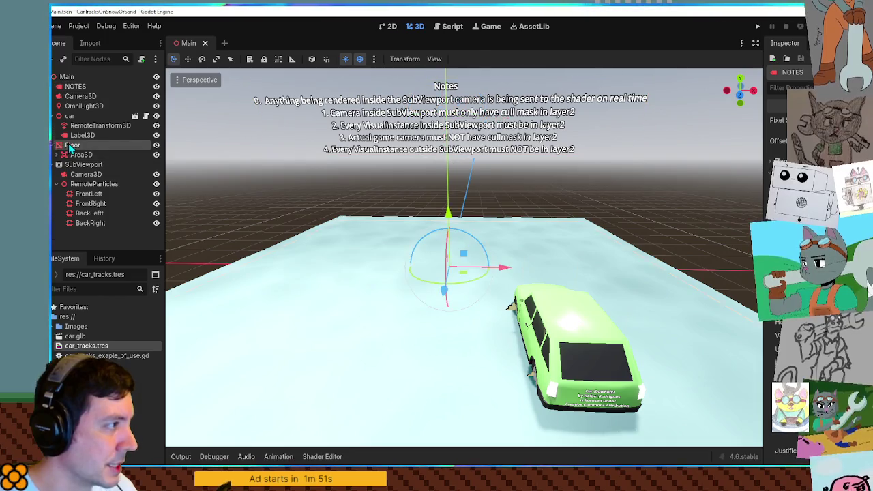
pyautogui.moveTo(376, 176)
pyautogui.mouseDown()
pyautogui.moveTo(362, 162)
pyautogui.moveTo(327, 171)
pyautogui.mouseUp()
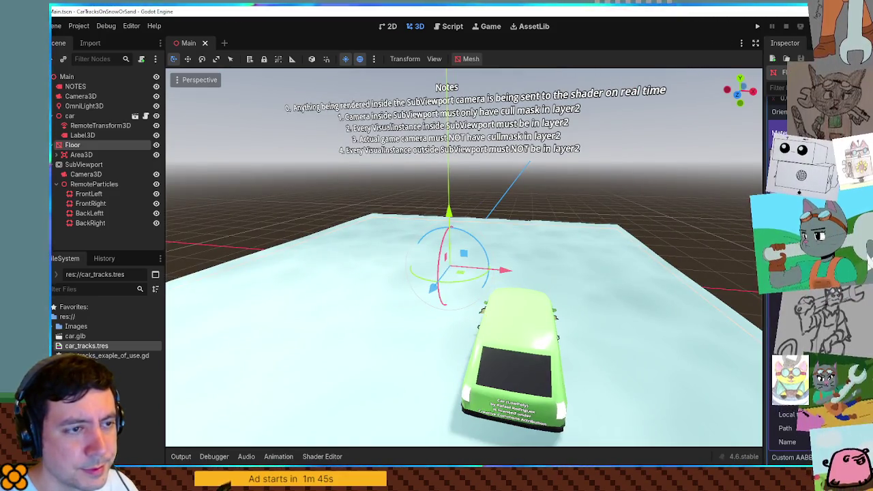
pyautogui.press('r')
pyautogui.moveTo(508, 275)
pyautogui.mouseDown()
pyautogui.moveTo(605, 283)
pyautogui.moveTo(595, 288)
pyautogui.moveTo(620, 292)
pyautogui.mouseUp()
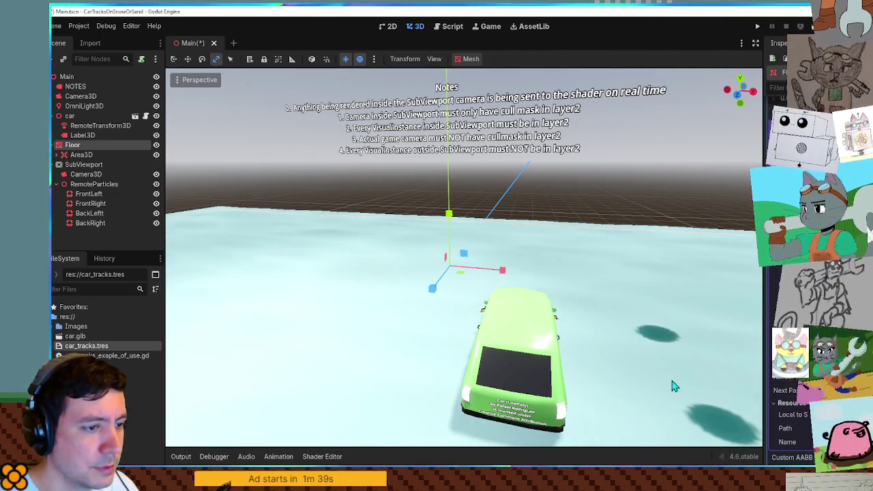
pyautogui.hotkey('ctrl', 'z')
# - Start rescaling the Floor again, cancel it, and zoom out to see the whole floor
pyautogui.moveTo(612, 334)
pyautogui.mouseDown()
pyautogui.moveTo(604, 318)
pyautogui.moveTo(577, 316)
pyautogui.mouseUp()
pyautogui.scroll(5, 577, 316)
pyautogui.scroll(3, 430, 315)
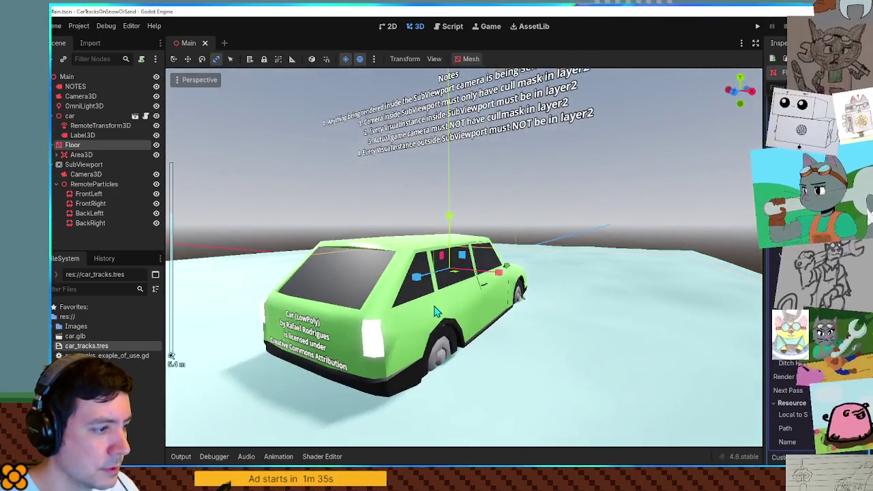
pyautogui.press('s')
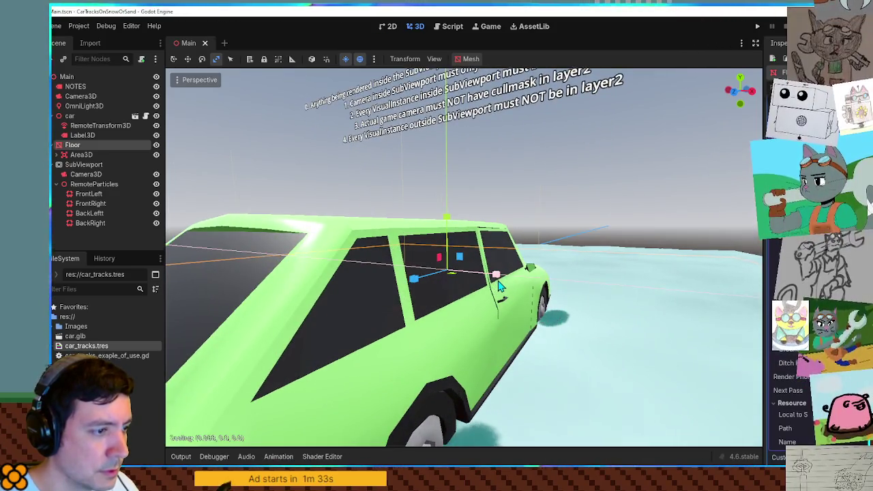
pyautogui.press('Escape')
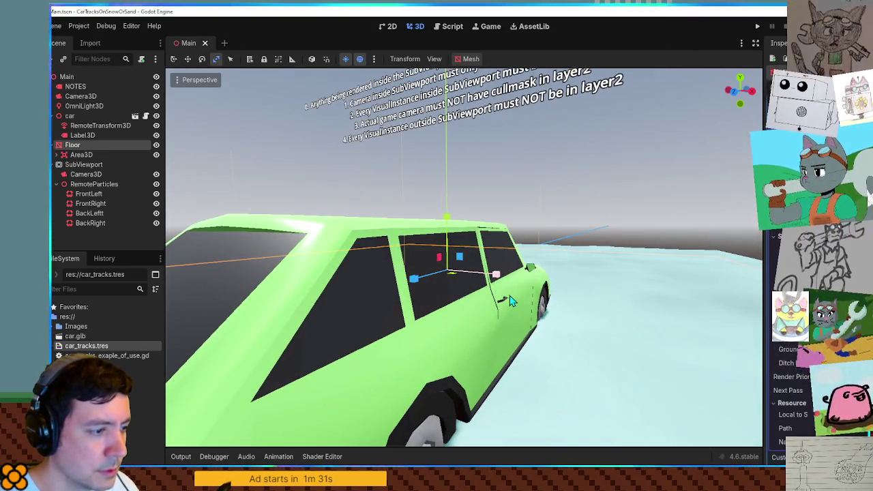
pyautogui.scroll(-4, 502, 298)
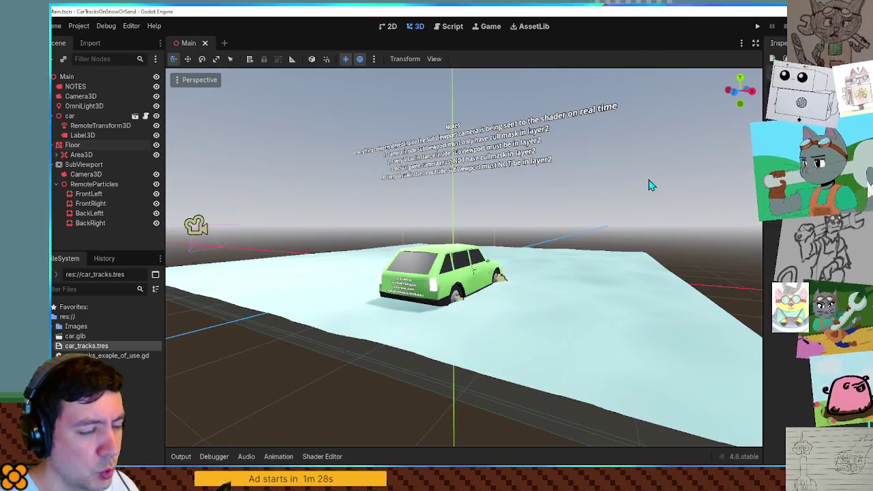
pyautogui.moveTo(619, 183); pyautogui.dragTo(481, 242)
pyautogui.scroll(-3, 461, 252)
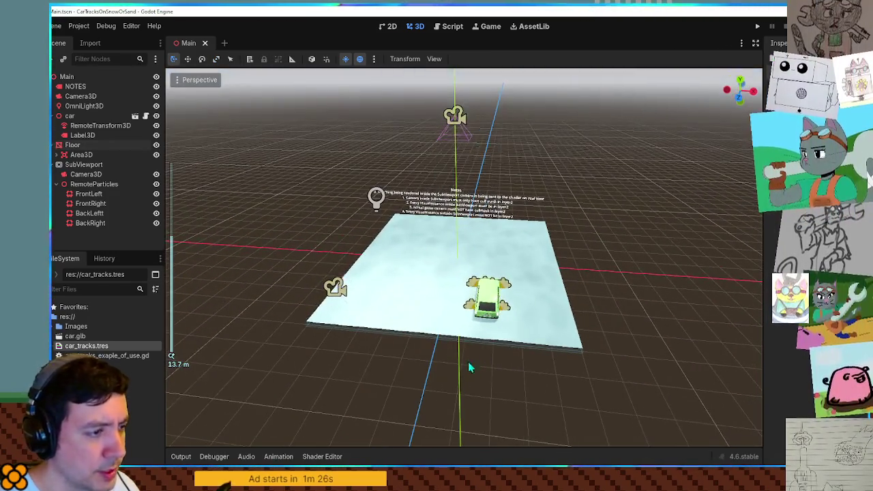
pyautogui.click(567, 343)
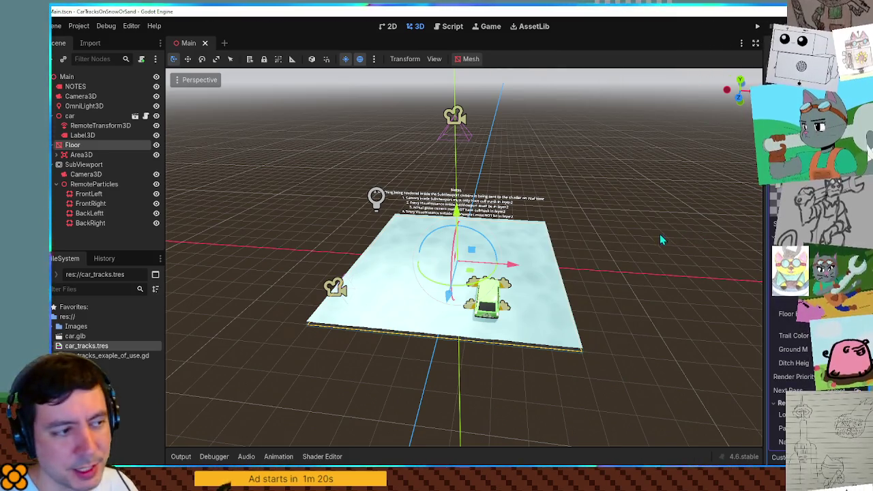
pyautogui.scroll(5, 536, 255)
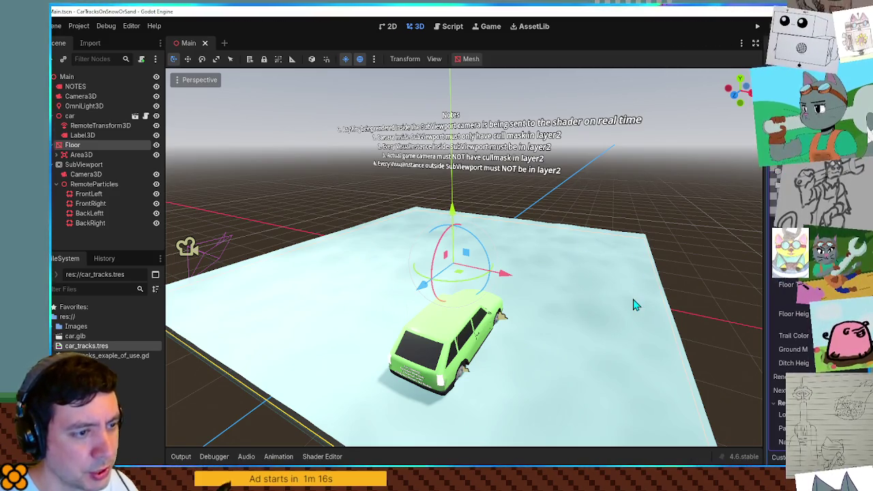
pyautogui.scroll(-3, 633, 302)
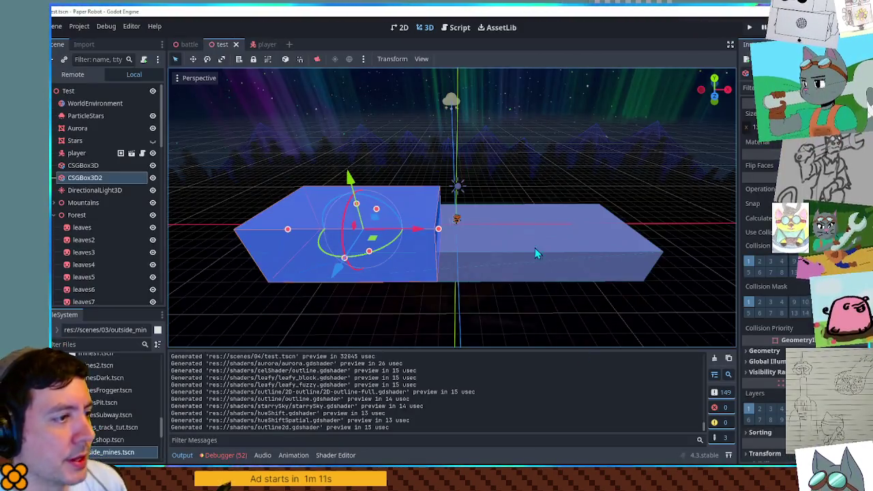
# - Select the long CSGBox3D, collapse the output panel, and orbit around the box
pyautogui.moveTo(534, 253)
pyautogui.mouseDown()
pyautogui.moveTo(356, 257)
pyautogui.moveTo(530, 244)
pyautogui.moveTo(441, 265)
pyautogui.moveTo(506, 243)
pyautogui.moveTo(514, 273)
pyautogui.moveTo(455, 265)
pyautogui.moveTo(474, 271)
pyautogui.moveTo(455, 224)
pyautogui.mouseUp()
pyautogui.click(356, 258)
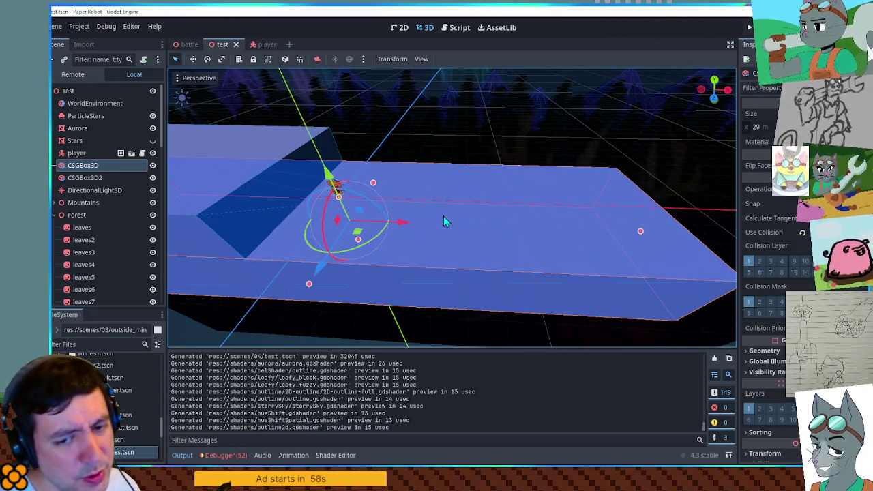
pyautogui.moveTo(442, 225)
pyautogui.mouseDown()
pyautogui.moveTo(500, 220)
pyautogui.moveTo(504, 228)
pyautogui.moveTo(327, 239)
pyautogui.mouseUp()
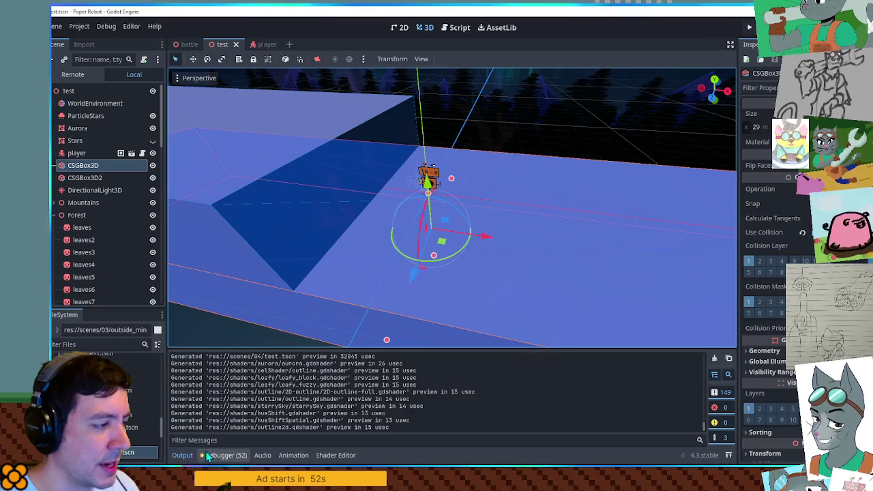
pyautogui.click(182, 455)
pyautogui.moveTo(247, 432)
pyautogui.mouseDown()
pyautogui.moveTo(367, 257)
pyautogui.moveTo(353, 250)
pyautogui.moveTo(432, 238)
pyautogui.moveTo(512, 259)
pyautogui.moveTo(475, 251)
pyautogui.mouseUp()
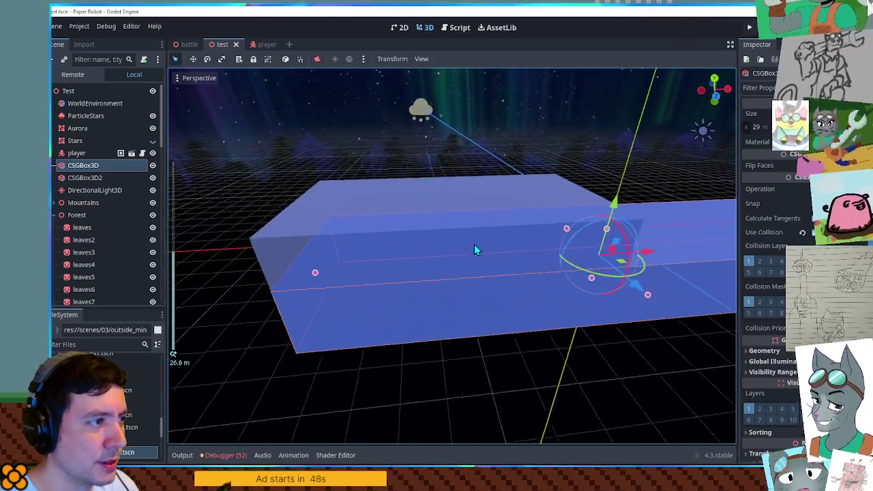
# - Select Sprite3D2 and orbit around the step and the robot
pyautogui.click(640, 341)
pyautogui.moveTo(637, 317); pyautogui.dragTo(584, 307)
pyautogui.moveTo(528, 284)
pyautogui.mouseDown()
pyautogui.moveTo(532, 291)
pyautogui.moveTo(508, 289)
pyautogui.mouseUp()
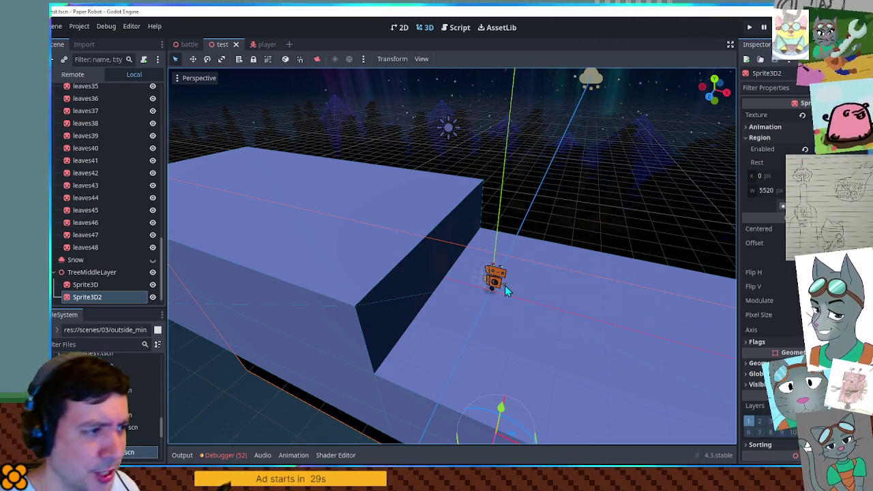
pyautogui.scroll(5, 505, 290)
pyautogui.scroll(-5, 504, 289)
pyautogui.scroll(3, 538, 291)
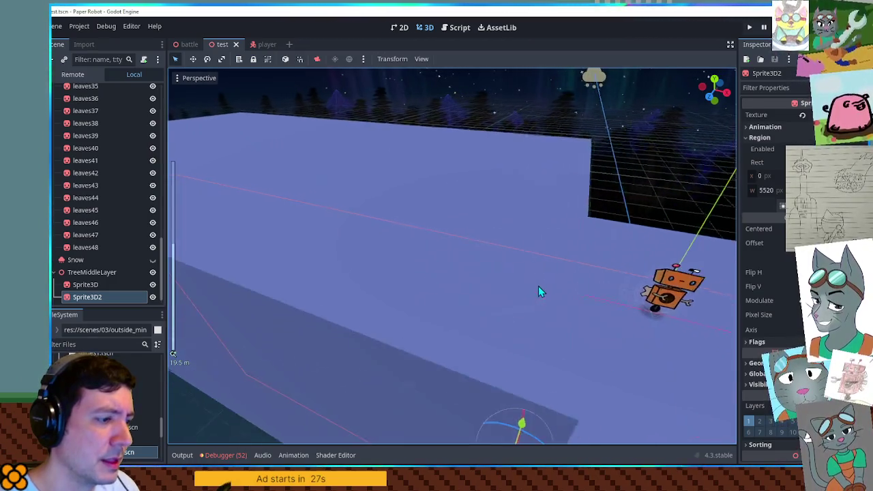
pyautogui.moveTo(538, 291)
pyautogui.mouseDown()
pyautogui.moveTo(486, 276)
pyautogui.moveTo(516, 288)
pyautogui.moveTo(509, 279)
pyautogui.mouseUp()
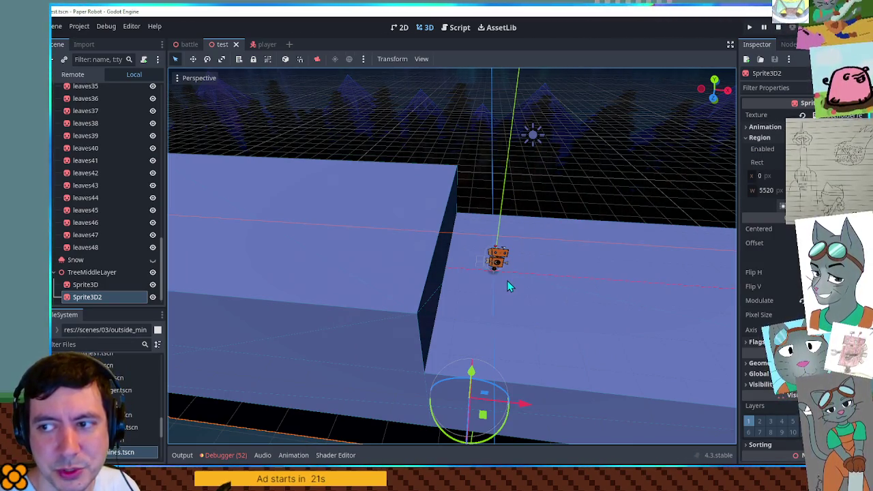
pyautogui.moveTo(505, 279); pyautogui.dragTo(488, 274)
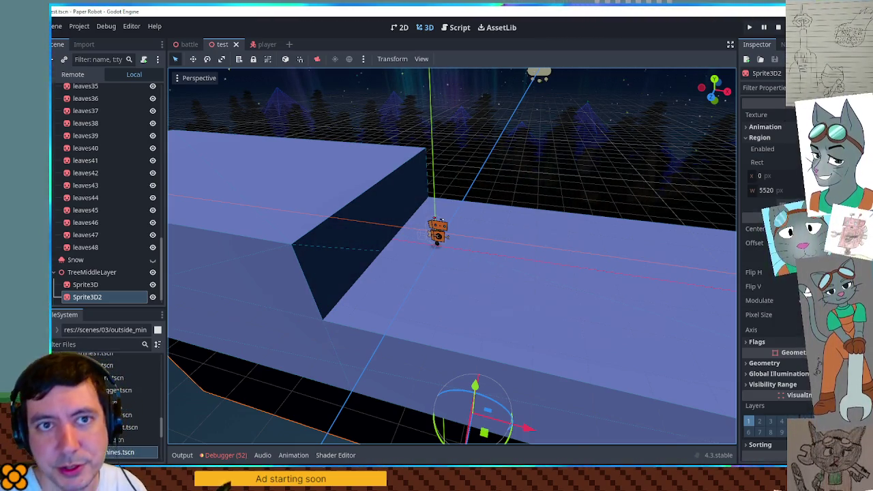
pyautogui.moveTo(430, 296); pyautogui.dragTo(431, 285)
pyautogui.scroll(8, 79, 123)
pyautogui.scroll(5, 78, 123)
# - Collapse the Forest and TreeMiddleLayer branches, deselect, and save the test scene
pyautogui.click(56, 215)
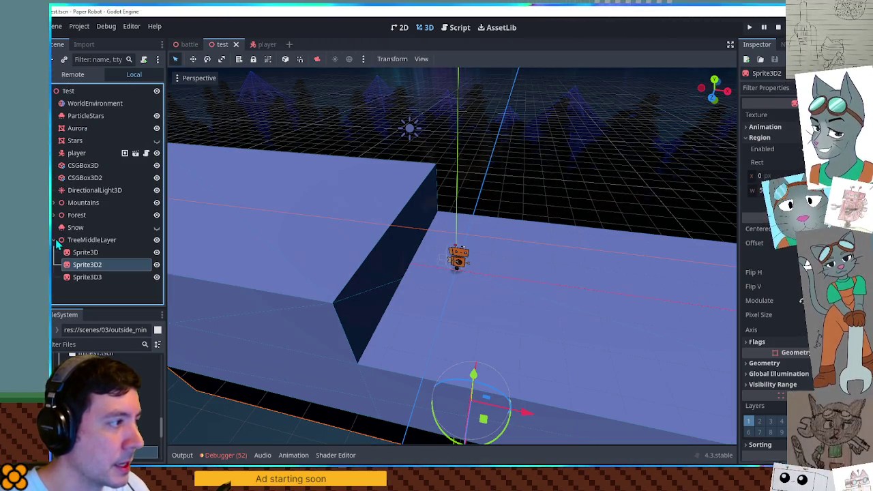
pyautogui.click(56, 240)
pyautogui.click(276, 419)
pyautogui.hotkey('ctrl', 's')
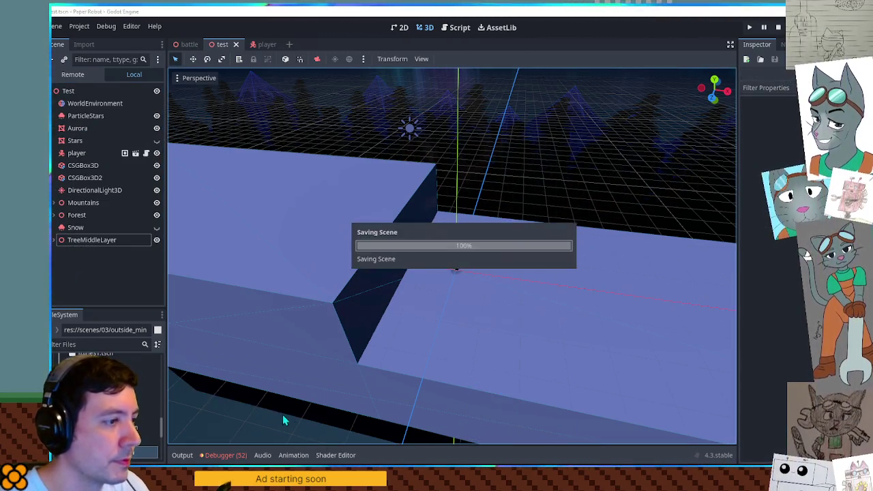
# - Select then deselect the Snow particle node, and orbit down onto the car
pyautogui.click(76, 230)
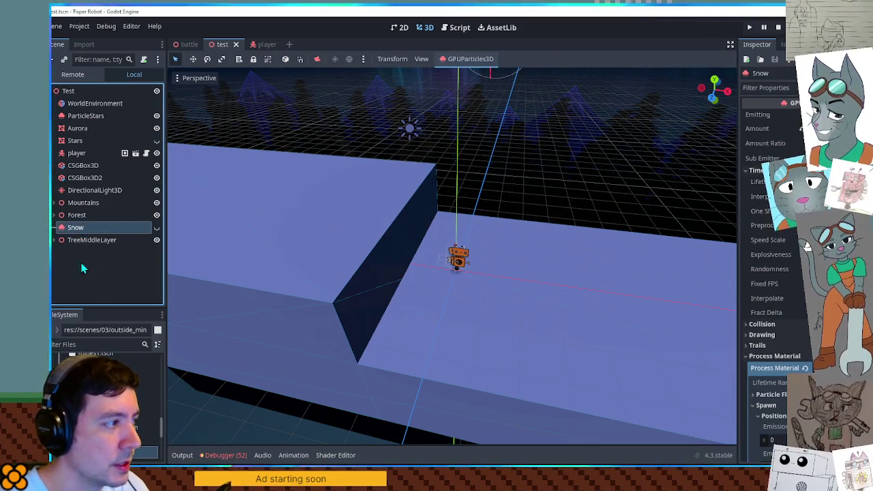
pyautogui.click(308, 434)
pyautogui.scroll(-6, 437, 300)
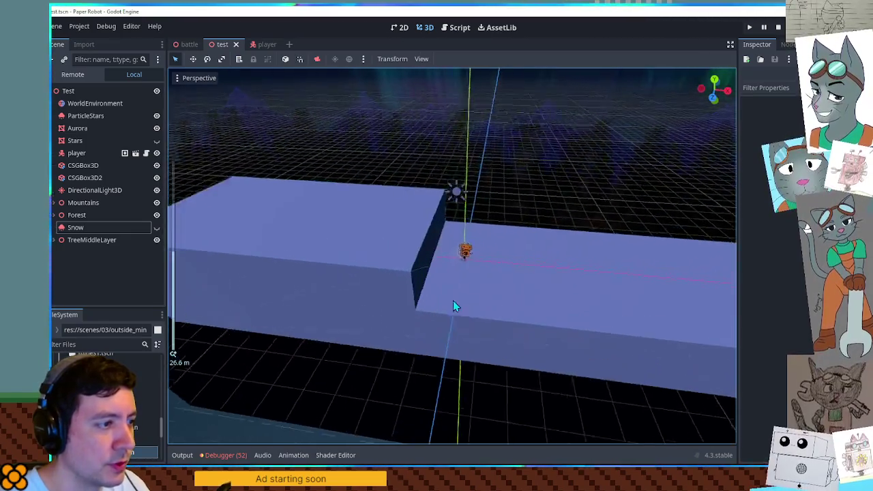
pyautogui.scroll(3, 356, 266)
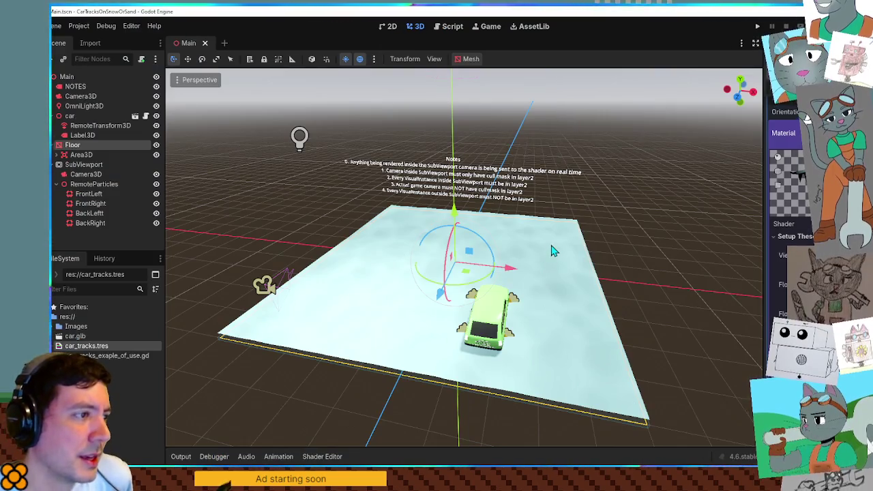
pyautogui.moveTo(553, 249)
pyautogui.mouseDown()
pyautogui.moveTo(552, 234)
pyautogui.moveTo(454, 92)
pyautogui.mouseUp()
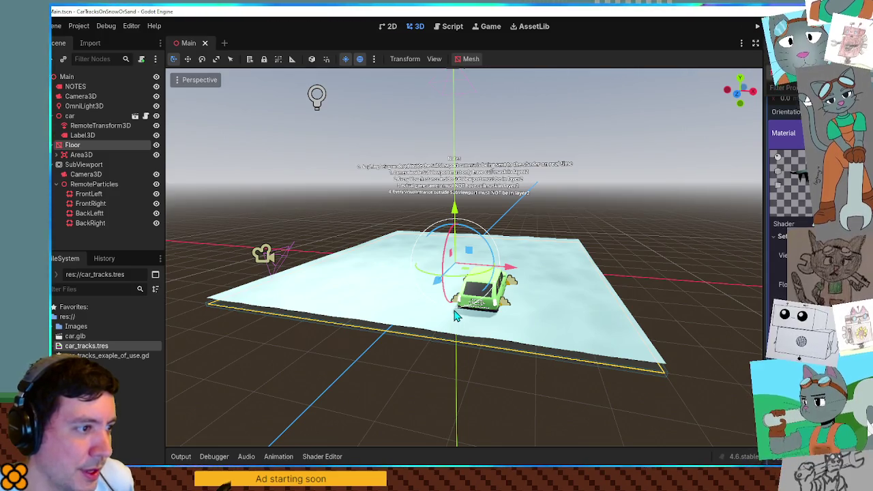
# - Toggle the SubViewport camera's preview, slide the camera along X, and save the Main scene
pyautogui.scroll(-3, 456, 320)
pyautogui.click(455, 120)
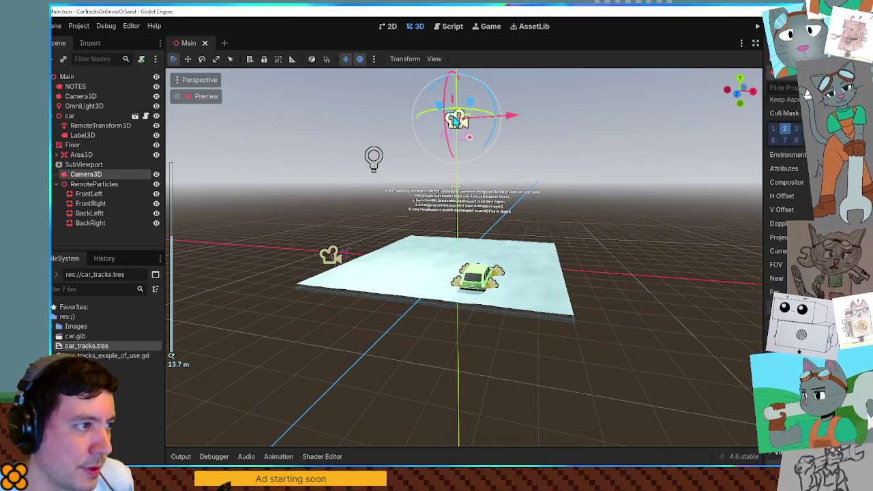
pyautogui.click(178, 97)
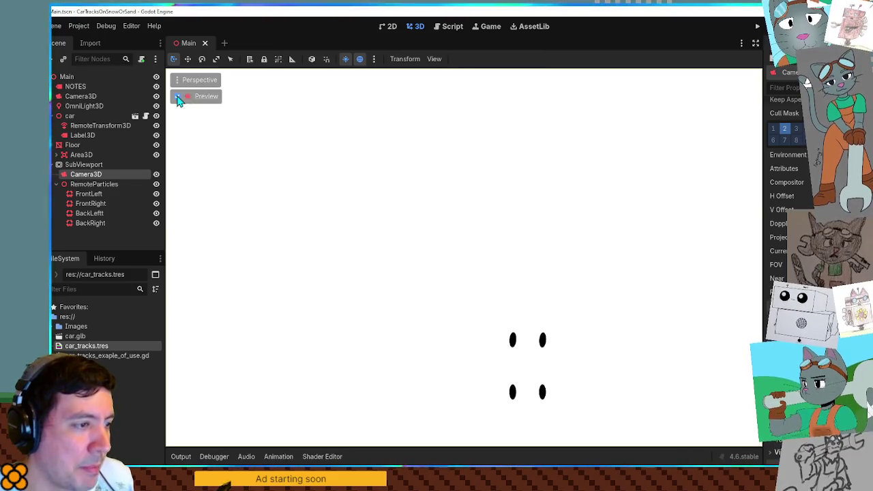
pyautogui.click(178, 97)
pyautogui.moveTo(521, 120)
pyautogui.mouseDown()
pyautogui.moveTo(628, 118)
pyautogui.moveTo(519, 119)
pyautogui.mouseUp()
pyautogui.hotkey('ctrl', 's')
pyautogui.moveTo(594, 148)
pyautogui.mouseDown()
pyautogui.moveTo(633, 288)
pyautogui.moveTo(628, 279)
pyautogui.moveTo(450, 243)
pyautogui.moveTo(506, 253)
pyautogui.moveTo(472, 244)
pyautogui.mouseUp()
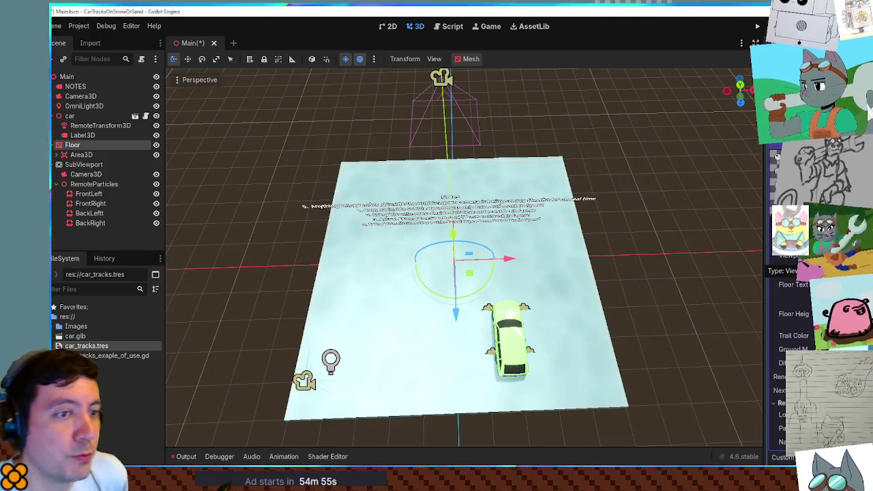
# - Inspect the Area3D and SubViewport nodes in the Scene dock
pyautogui.click(83, 155)
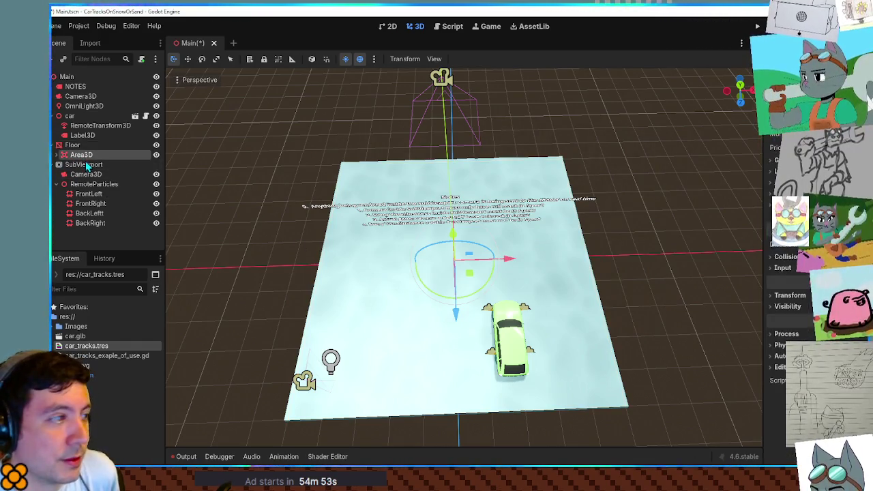
pyautogui.click(85, 164)
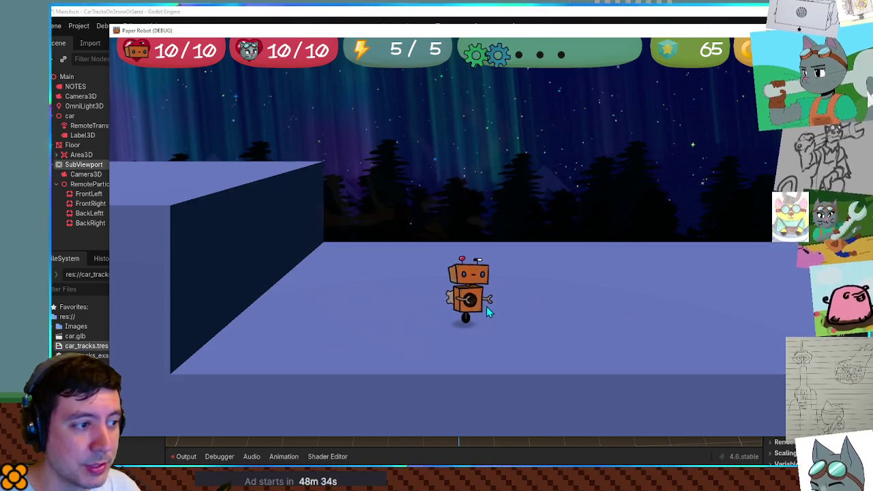
# - Walk the robot toward the camera, swing the camera right and left, then stop with F8
pyautogui.press('s')
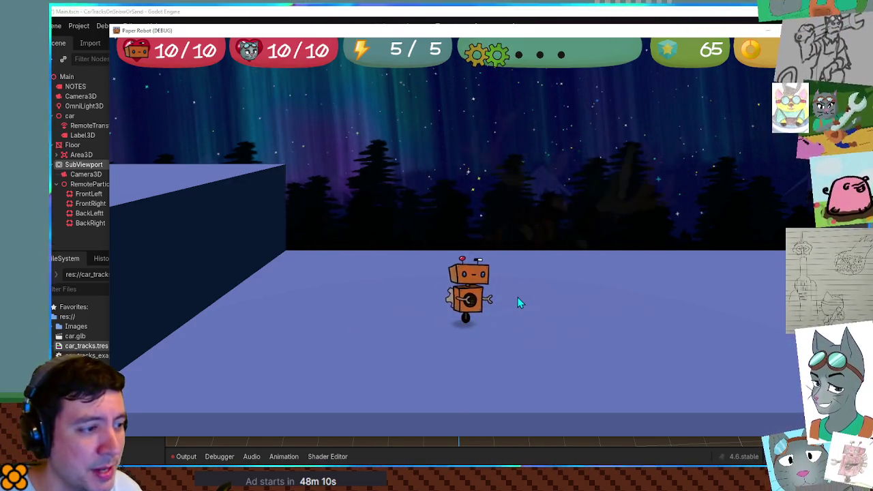
pyautogui.press('d')
pyautogui.press('a')
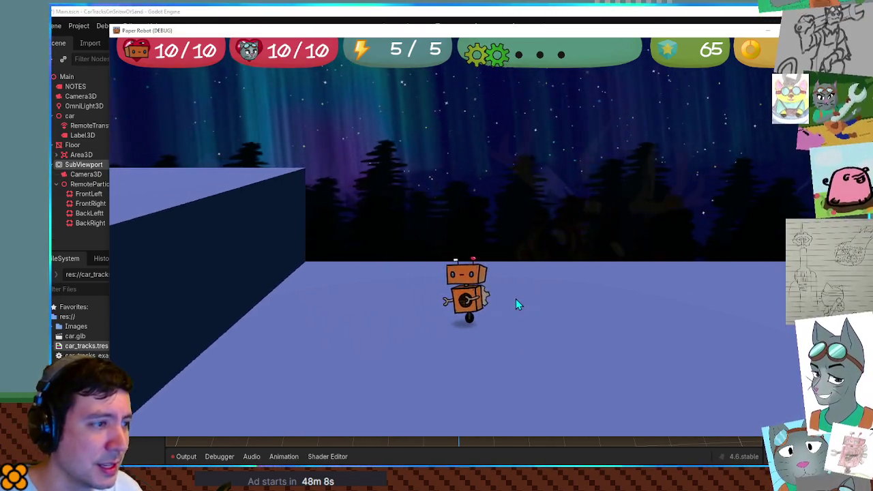
pyautogui.press('F8')
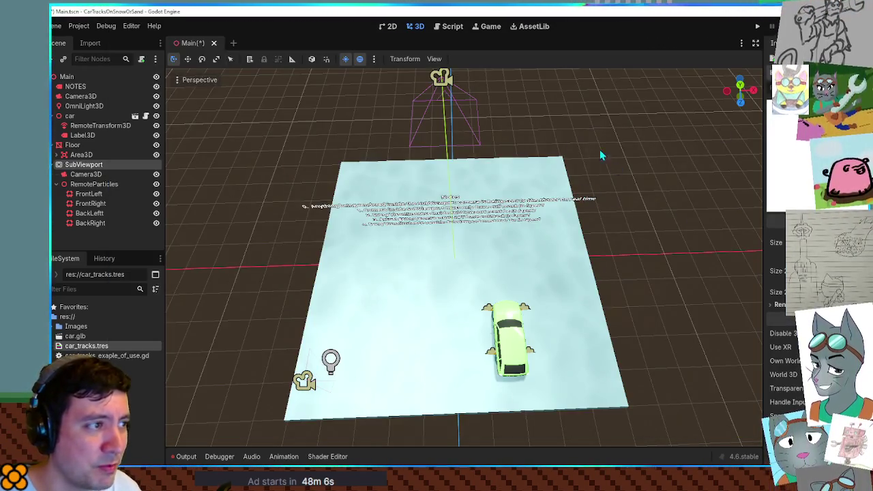
# - Select the SubViewport's Camera3D, make the robot jump three times, then stop with F8
pyautogui.click(445, 80)
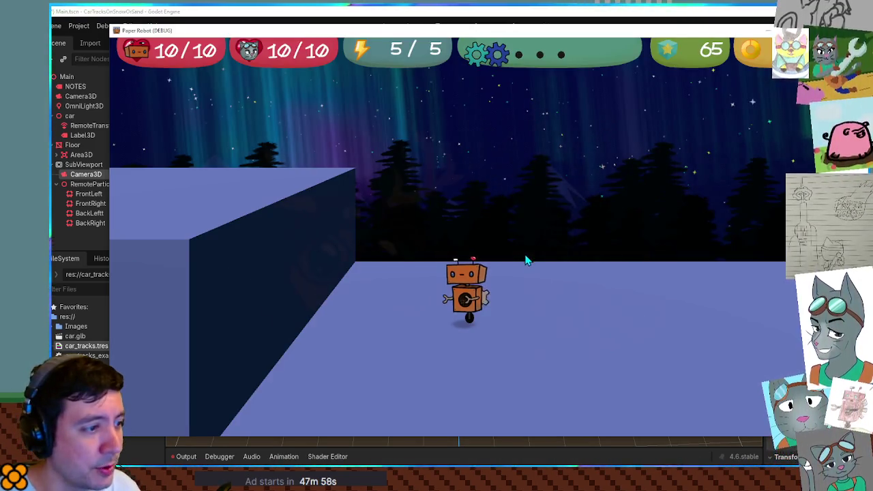
pyautogui.press('space')
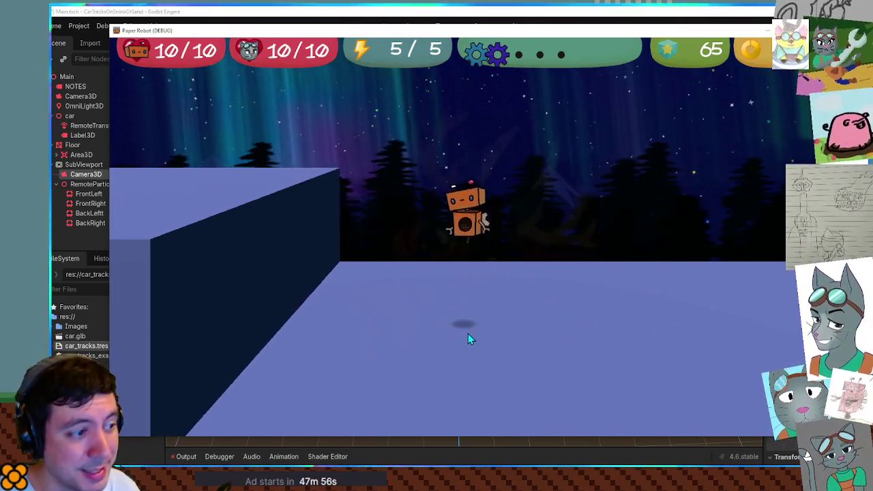
pyautogui.press('space')
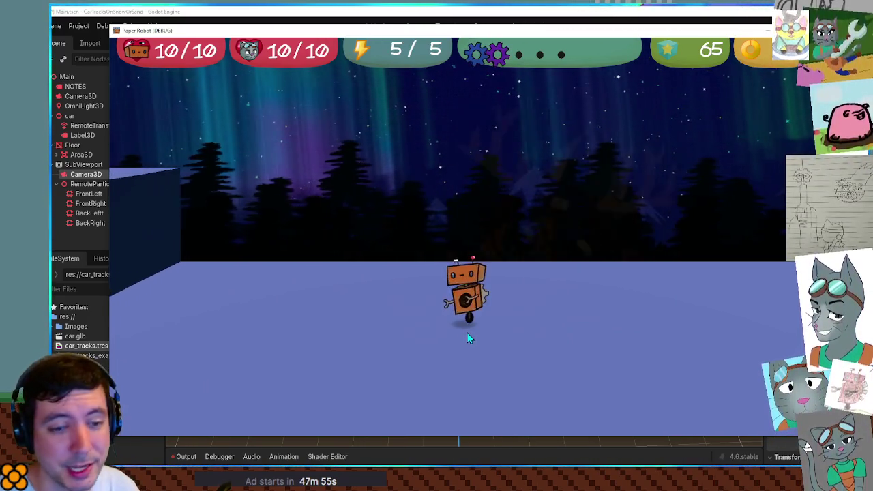
pyautogui.press('space')
pyautogui.press('space')
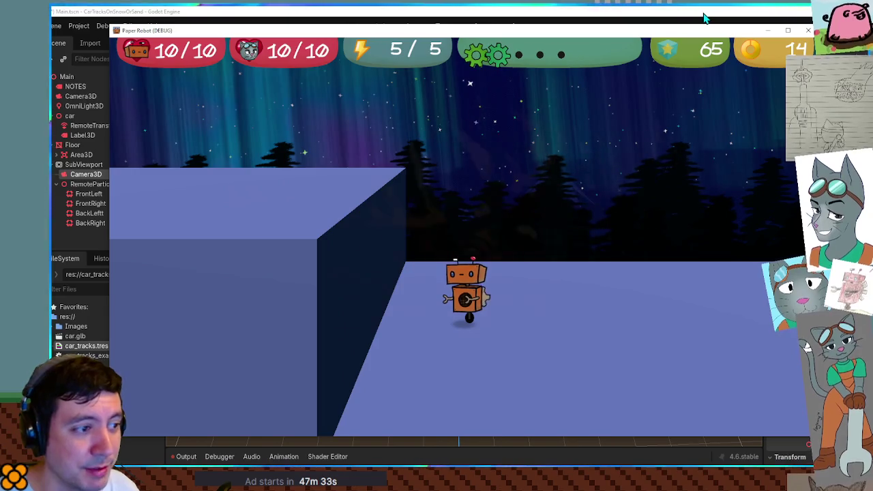
pyautogui.press('F8')
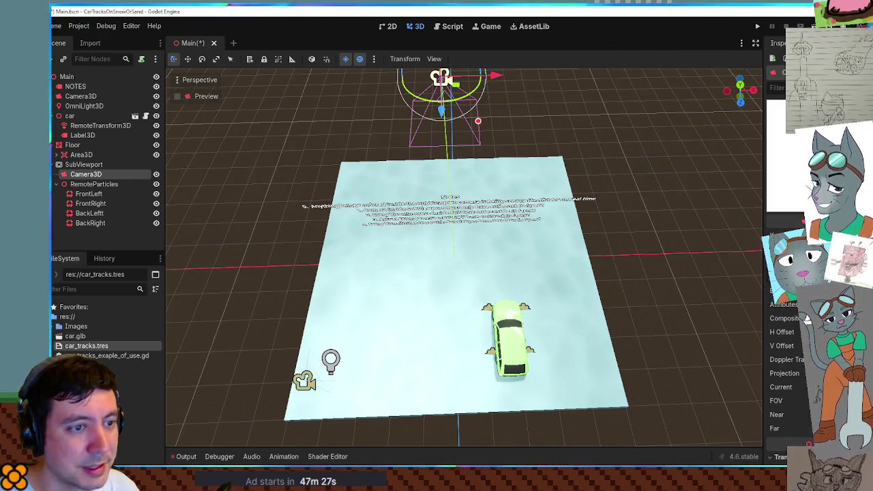
# - Look down on the floor, nudge Camera3D slightly, and run the Paper Robot test scene with F6
pyautogui.moveTo(635, 179); pyautogui.dragTo(627, 214)
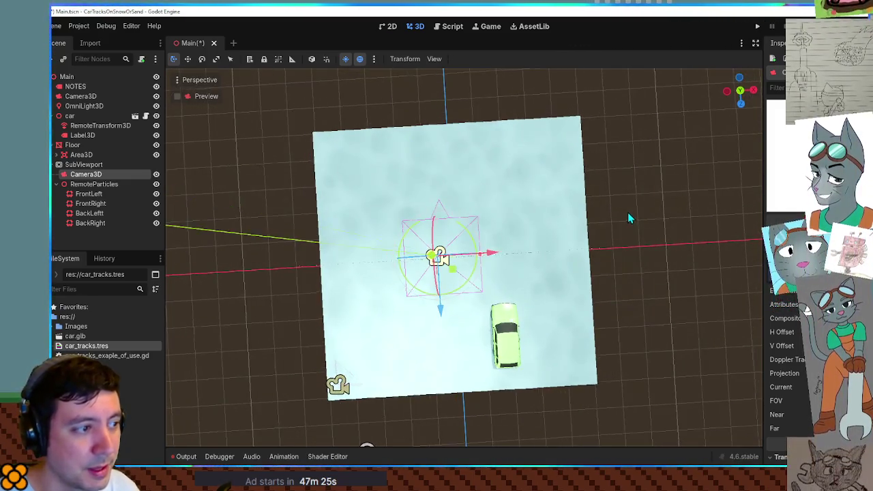
pyautogui.moveTo(450, 254)
pyautogui.mouseDown()
pyautogui.moveTo(418, 266)
pyautogui.moveTo(476, 292)
pyautogui.moveTo(401, 235)
pyautogui.moveTo(389, 189)
pyautogui.moveTo(490, 247)
pyautogui.moveTo(401, 180)
pyautogui.moveTo(436, 182)
pyautogui.moveTo(600, 278)
pyautogui.moveTo(582, 388)
pyautogui.moveTo(583, 277)
pyautogui.moveTo(462, 259)
pyautogui.mouseUp()
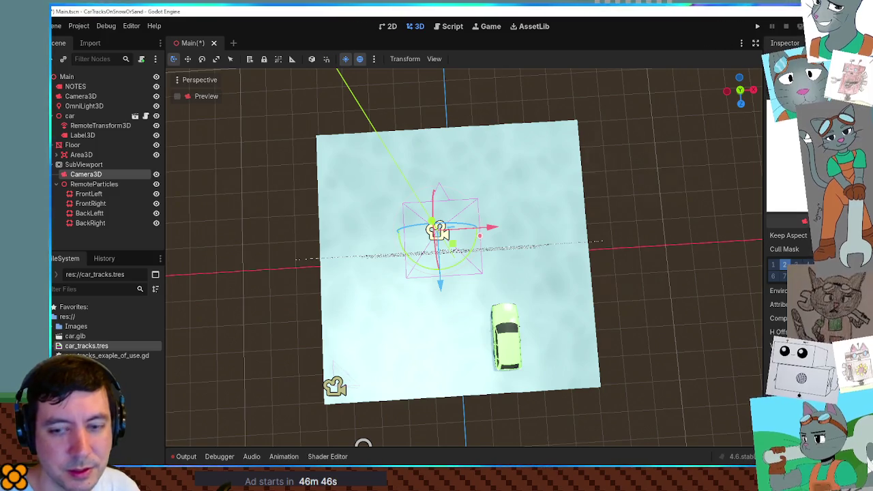
pyautogui.press('F6')
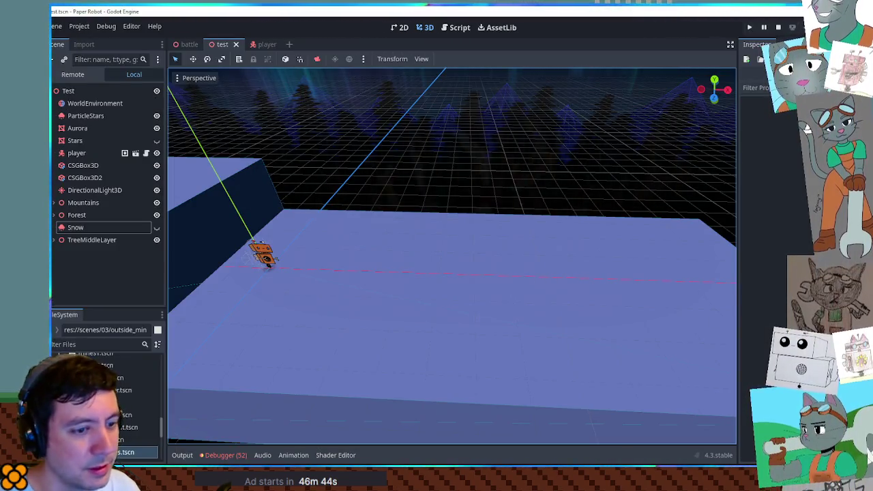
pyautogui.press('s')
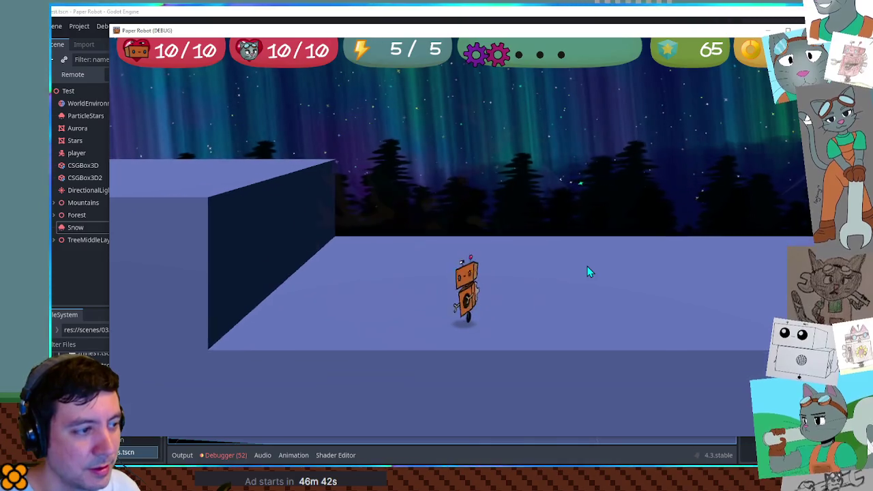
pyautogui.press('w')
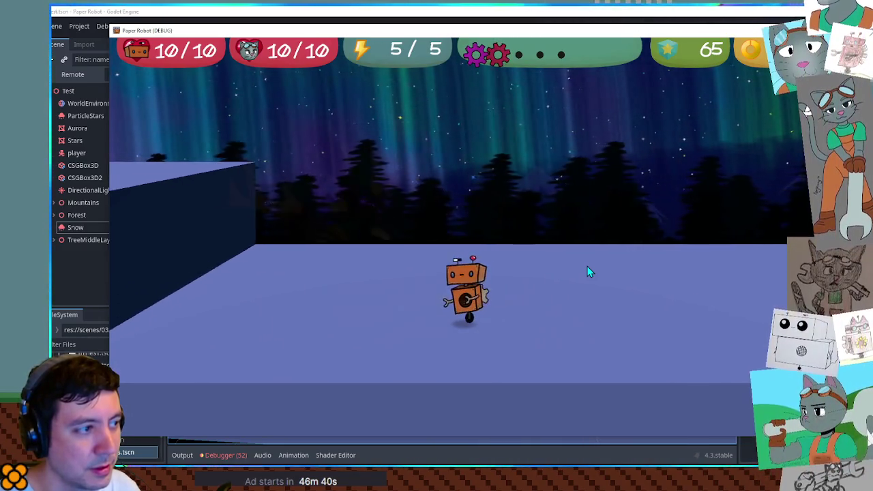
pyautogui.press('w')
pyautogui.press('s')
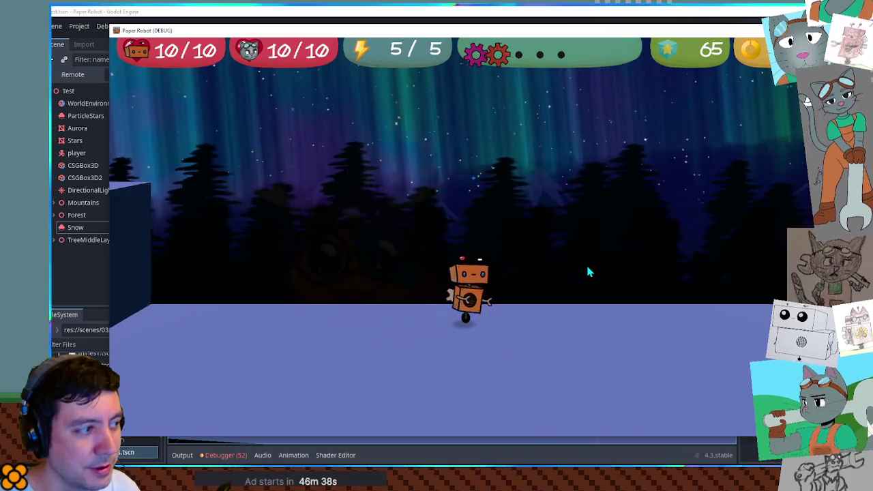
pyautogui.press('space')
pyautogui.press('w')
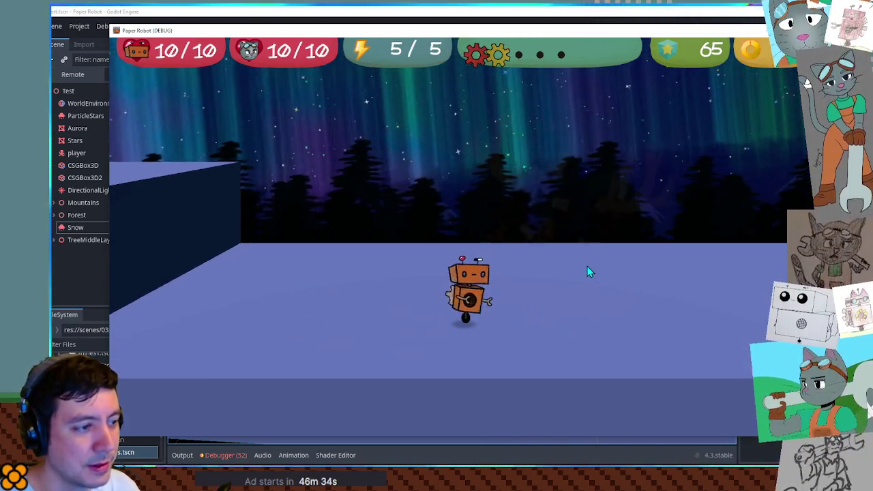
pyautogui.press('space')
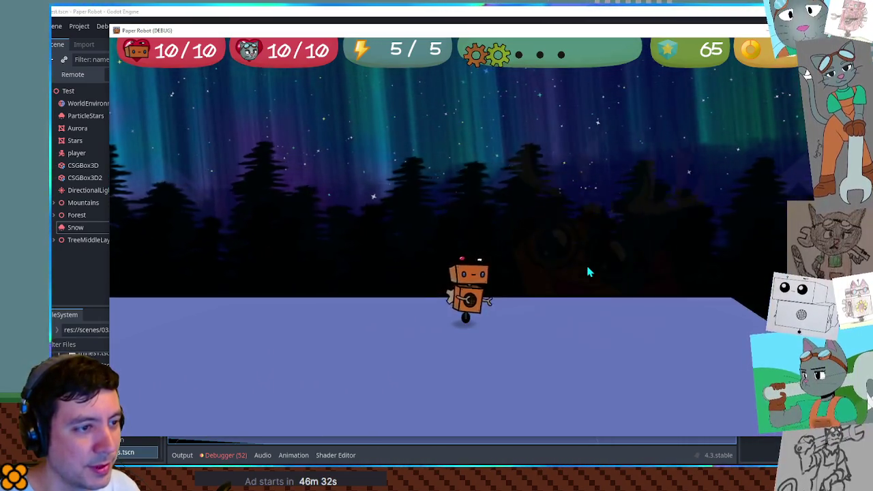
pyautogui.press('space')
pyautogui.press('space')
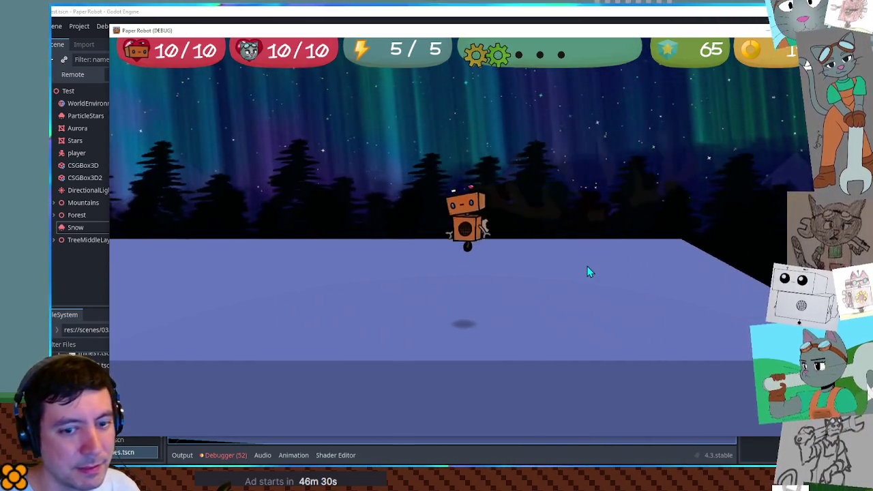
pyautogui.press('space')
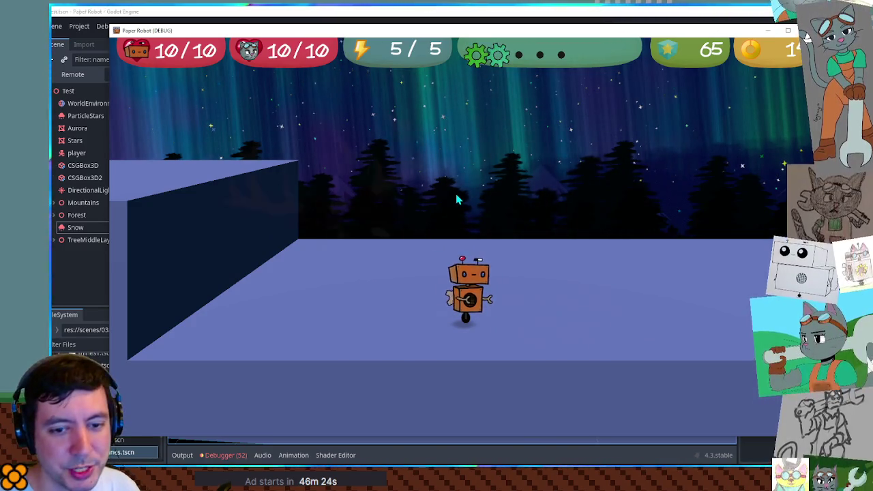
pyautogui.press('a')
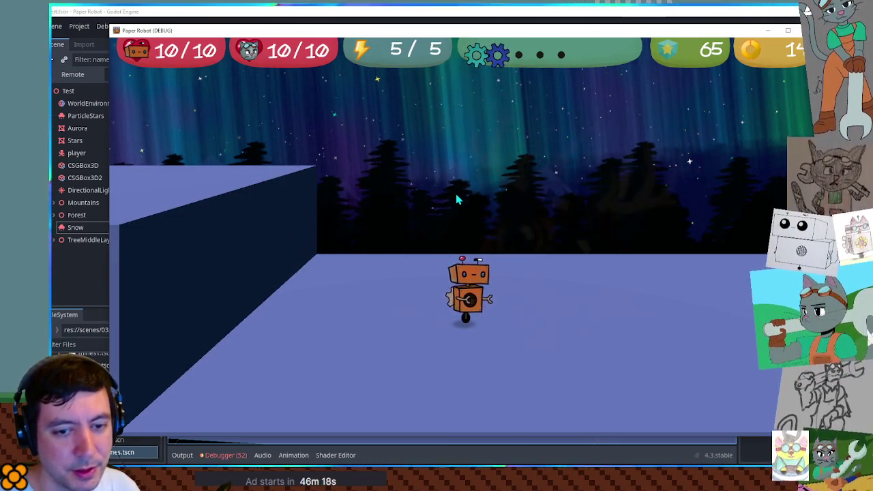
pyautogui.press('a')
pyautogui.press('s')
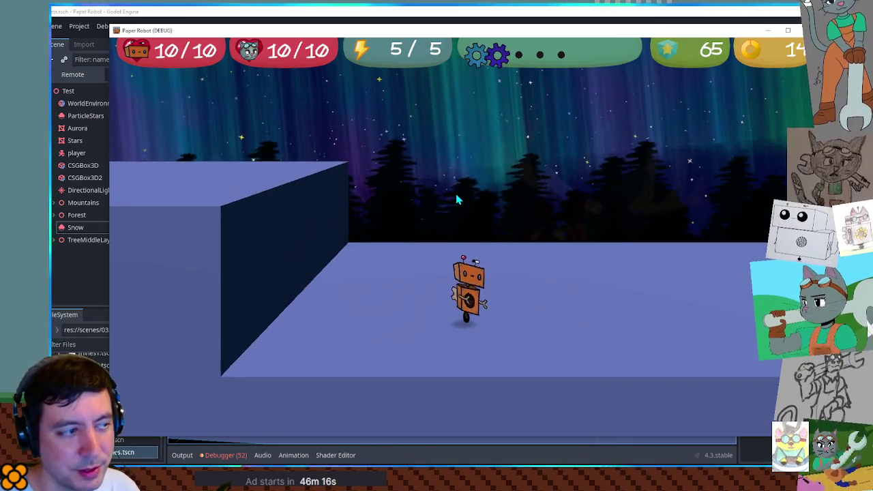
pyautogui.press('w')
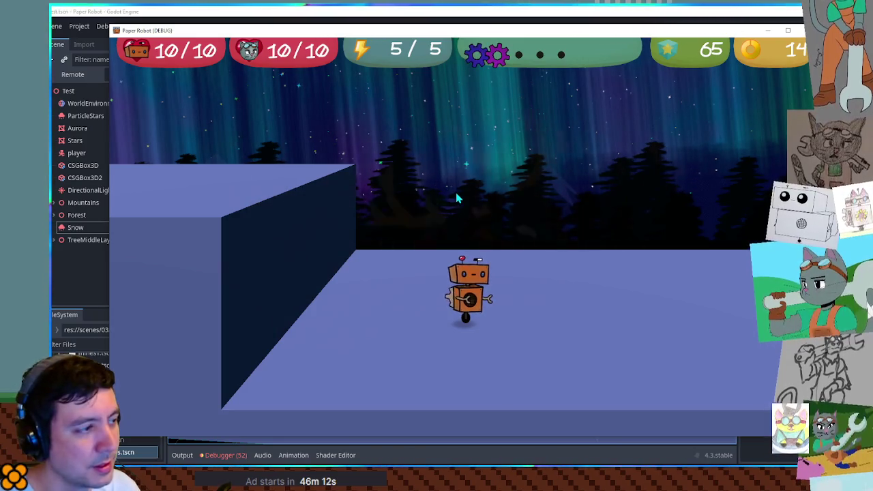
pyautogui.press('w')
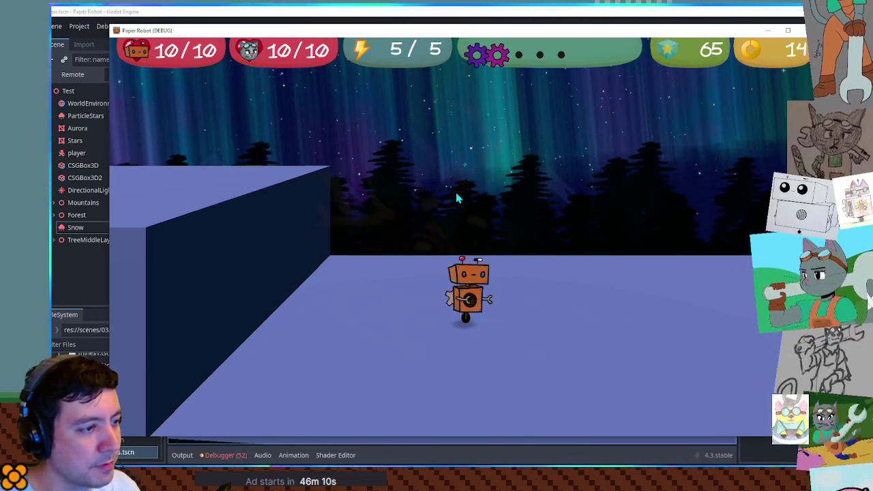
pyautogui.press('s')
pyautogui.press('w')
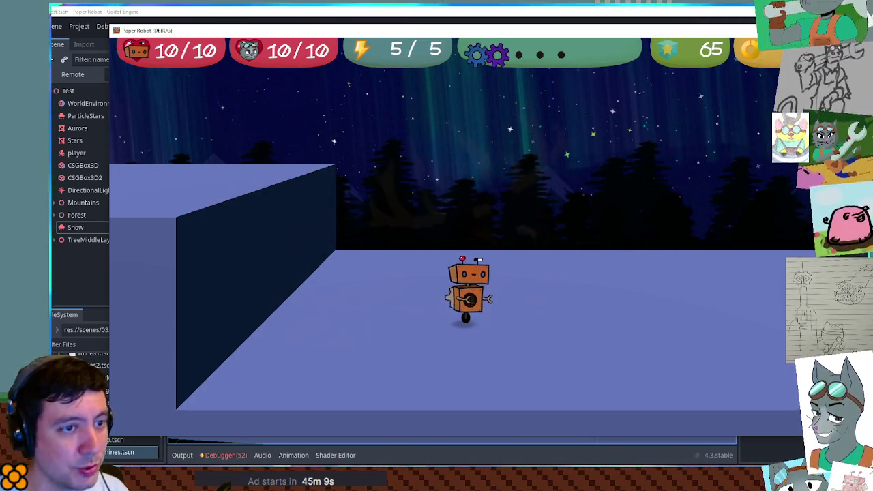
# - Stop the running test game with F8
pyautogui.press('F8')
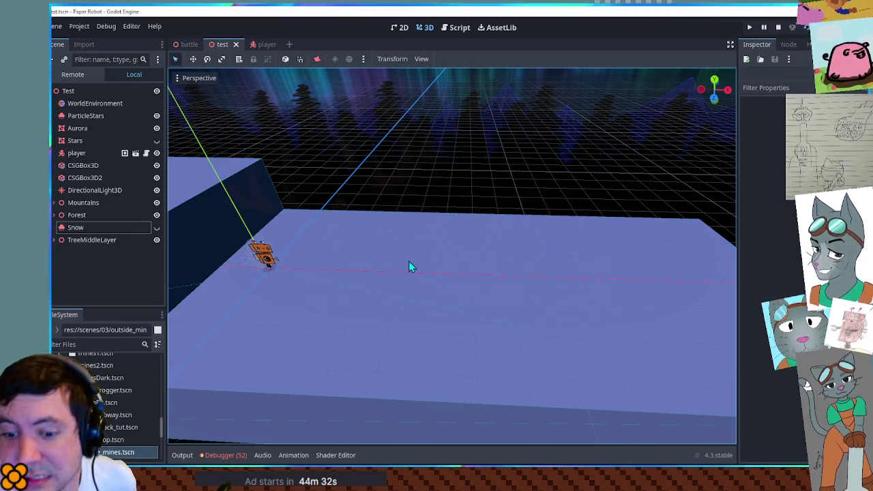
pyautogui.scroll(-6, 379, 182)
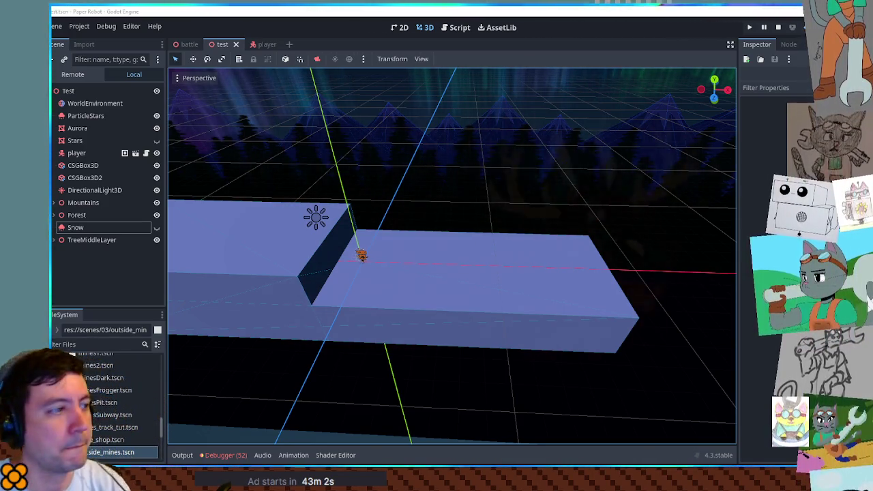
# - Filter the FileSystem by the tree scene's name and open tree.tscn
pyautogui.click(74, 344)
pyautogui.write('e')
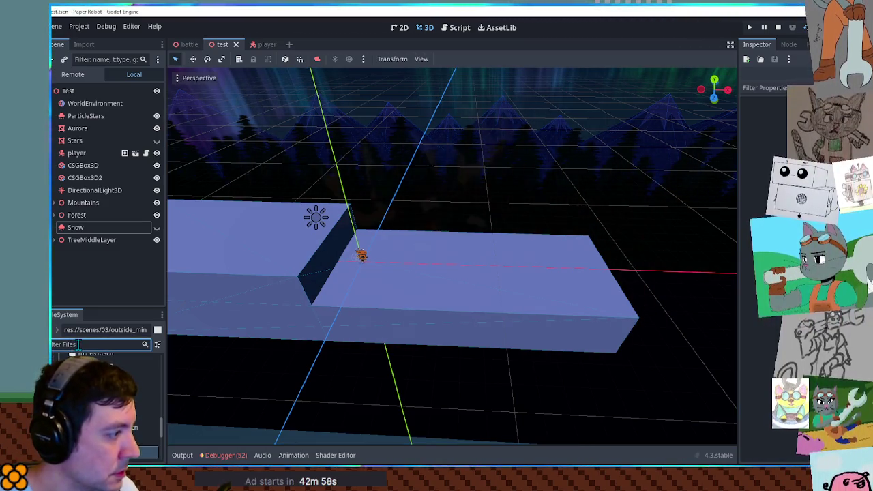
pyautogui.write('e.ts')
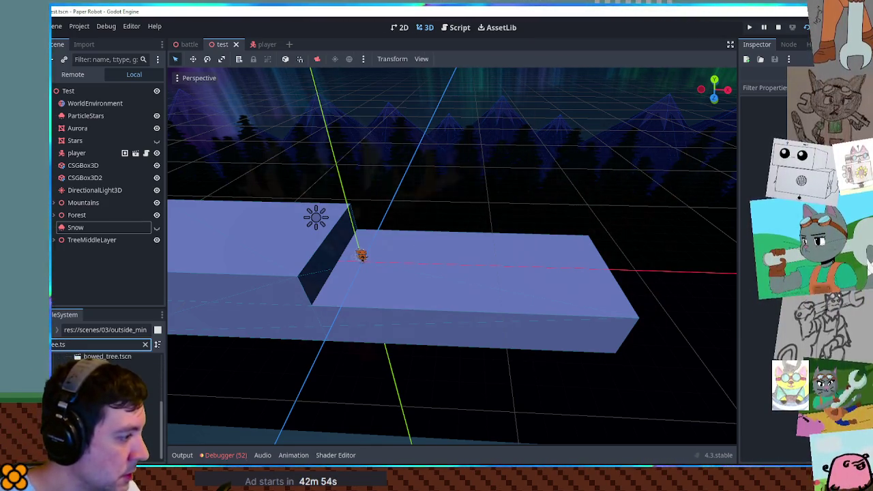
pyautogui.doubleClick(143, 418)
# - Collapse the tufts group, expand GenericInteract, and select it to inspect its area
pyautogui.moveTo(346, 285)
pyautogui.mouseDown()
pyautogui.moveTo(423, 302)
pyautogui.moveTo(546, 288)
pyautogui.moveTo(421, 282)
pyautogui.moveTo(400, 291)
pyautogui.moveTo(579, 277)
pyautogui.moveTo(365, 280)
pyautogui.moveTo(383, 328)
pyautogui.moveTo(384, 285)
pyautogui.mouseUp()
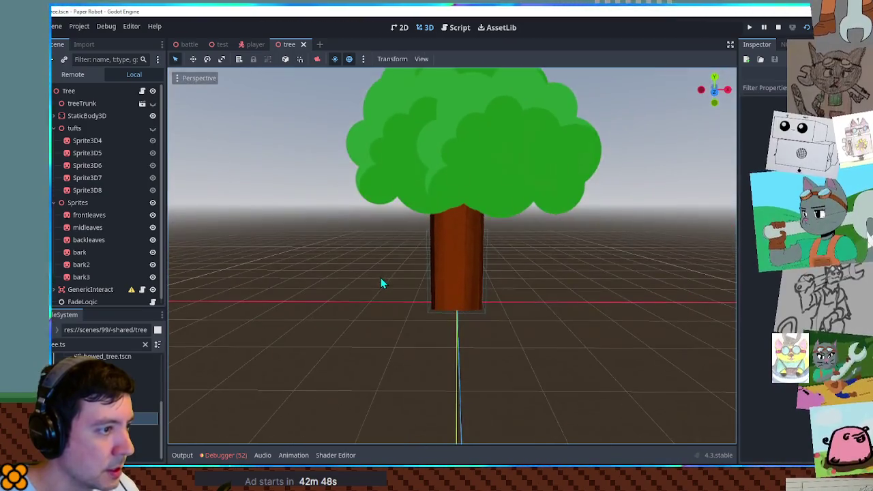
pyautogui.scroll(-3, 407, 279)
pyautogui.scroll(4, 429, 291)
pyautogui.moveTo(453, 298)
pyautogui.mouseDown()
pyautogui.moveTo(362, 284)
pyautogui.moveTo(448, 300)
pyautogui.mouseUp()
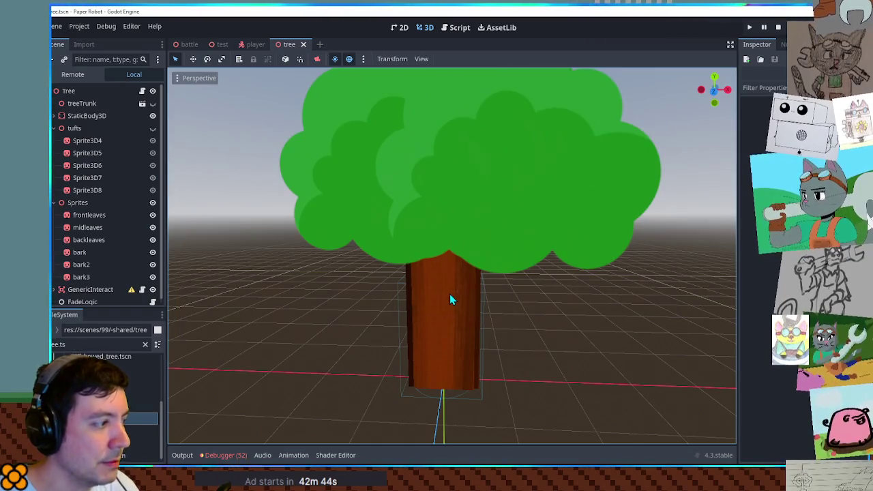
pyautogui.click(53, 128)
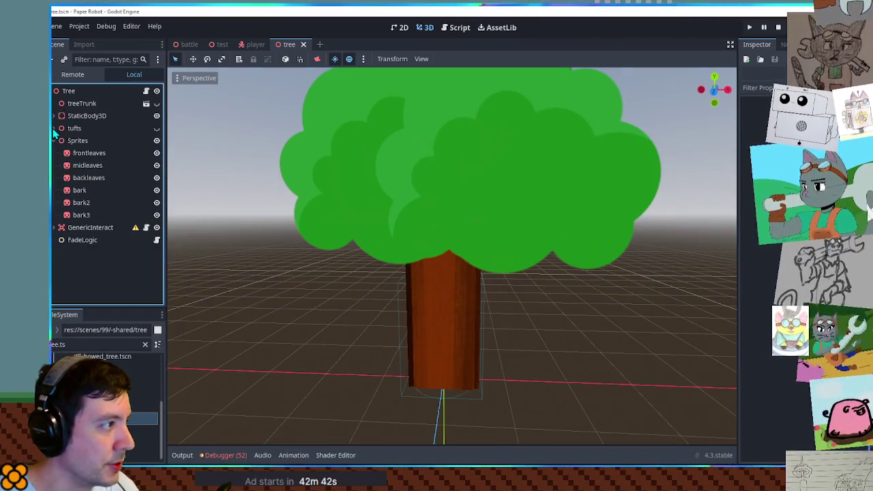
pyautogui.click(54, 228)
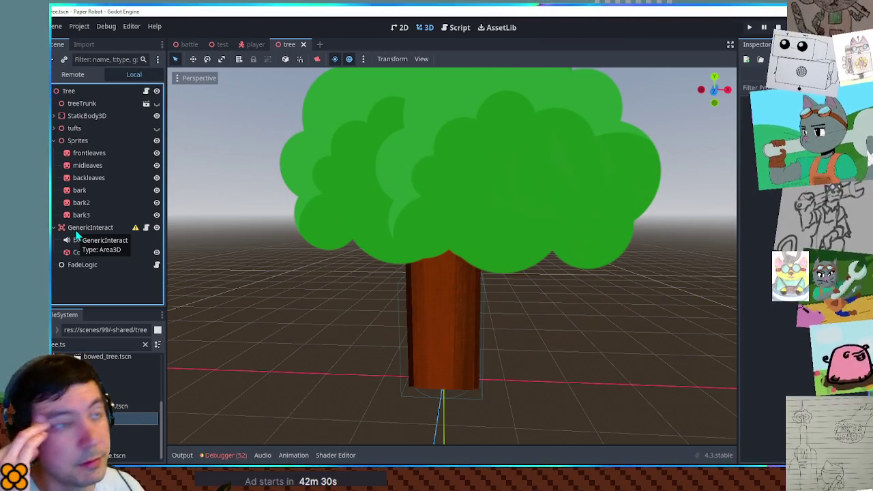
pyautogui.click(75, 228)
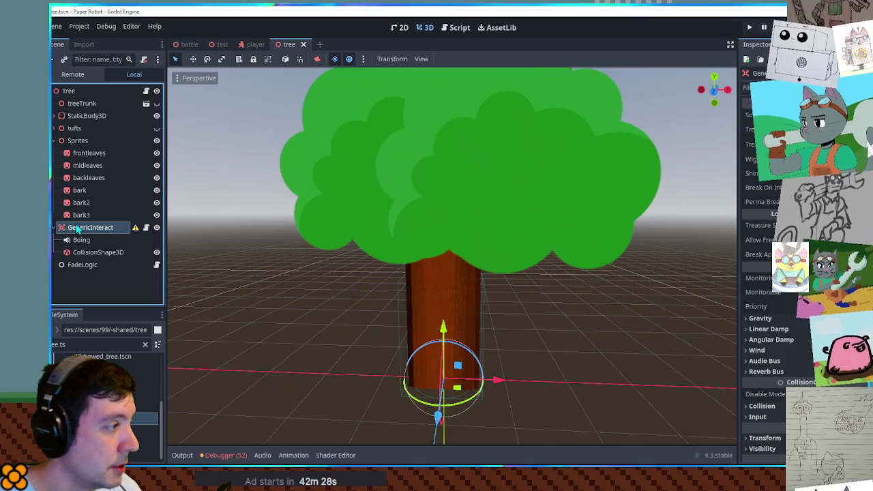
# - Collapse Sprites and inspect the treeTrunk, FadeLogic and CollisionShape3D nodes
pyautogui.click(55, 140)
pyautogui.click(73, 105)
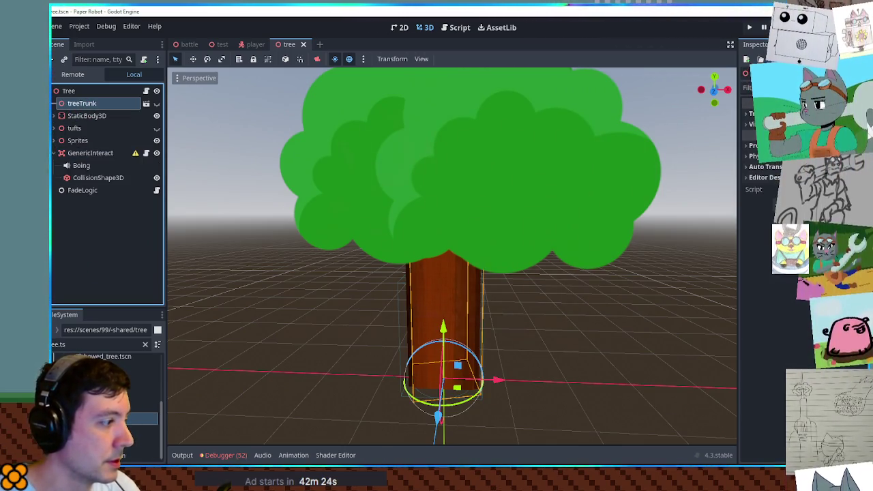
pyautogui.keyDown('shift'); pyautogui.click(77, 190); pyautogui.keyUp('shift')
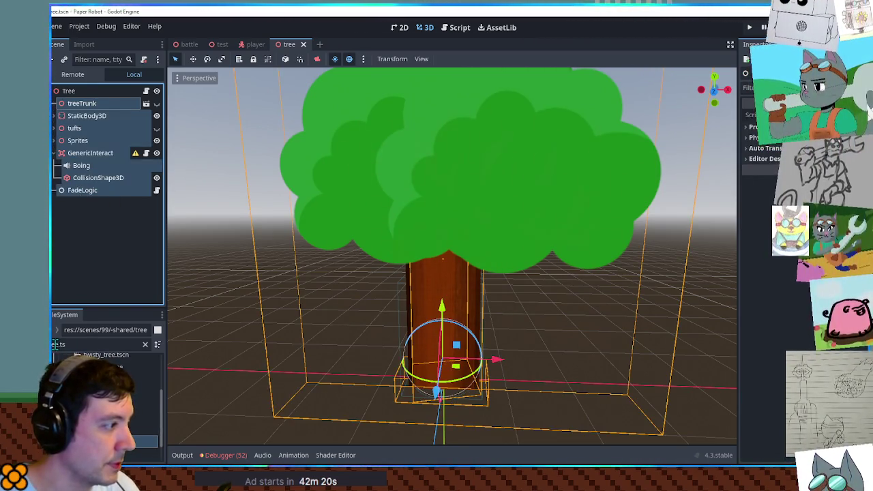
pyautogui.click(79, 191)
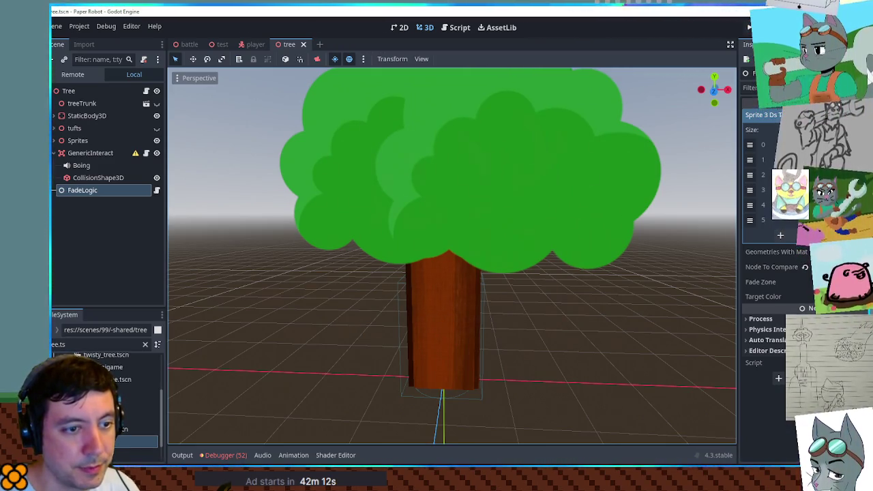
pyautogui.click(102, 180)
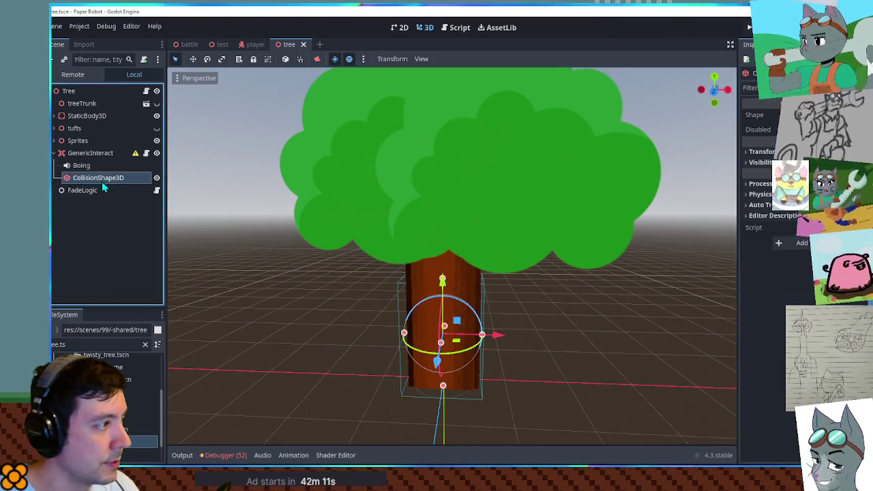
pyautogui.click(81, 106)
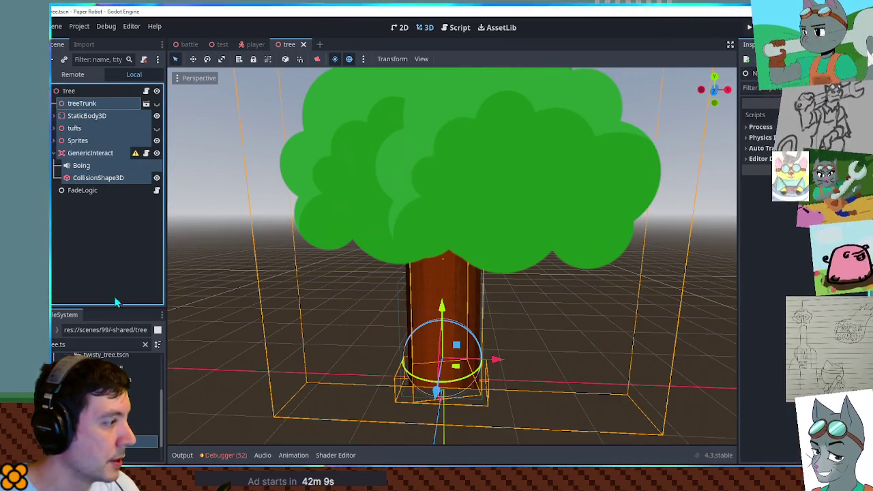
# - Clear the file filter and navigate the FileSystem to the scenes/04 folder
pyautogui.click(144, 343)
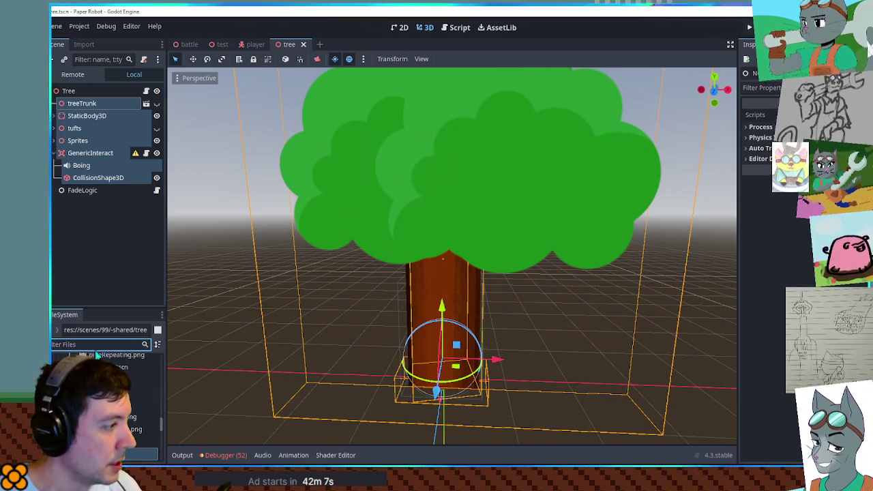
pyautogui.click(119, 367)
pyautogui.click(77, 360)
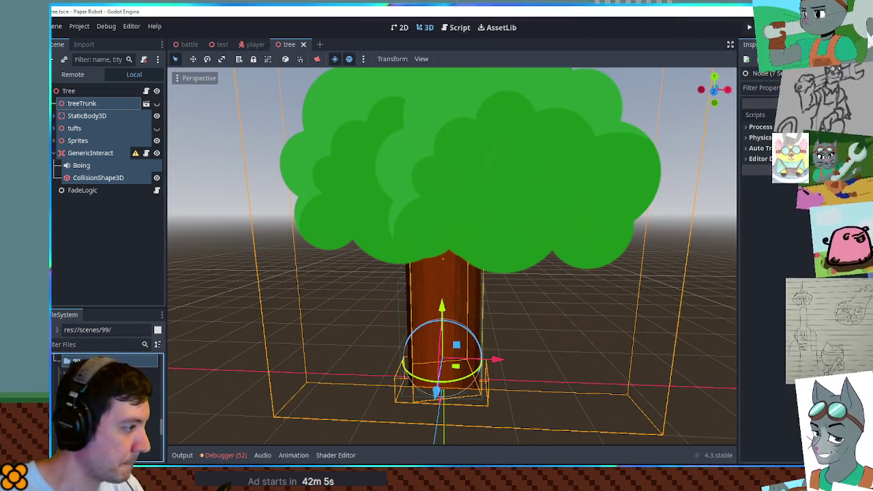
pyautogui.click(139, 427)
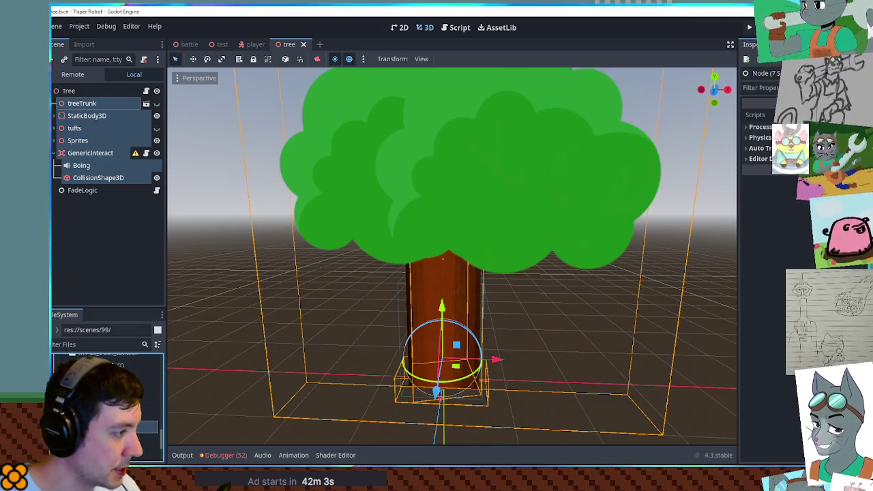
pyautogui.click(140, 414)
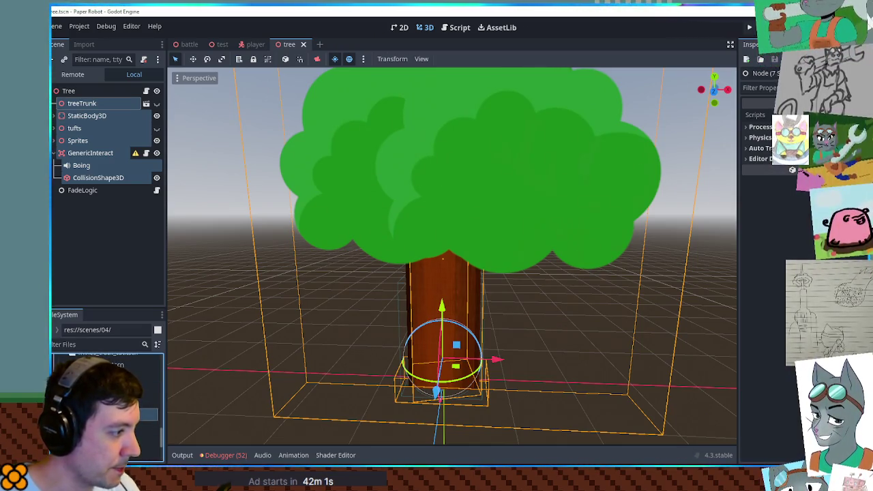
# - Create a new folder named '-shaders' in scenes/04 and open it
pyautogui.rightClick(91, 414)
pyautogui.moveTo(132, 279)
pyautogui.click(225, 280)
pyautogui.write('-sha')
pyautogui.write('ders')
pyautogui.press('Return')
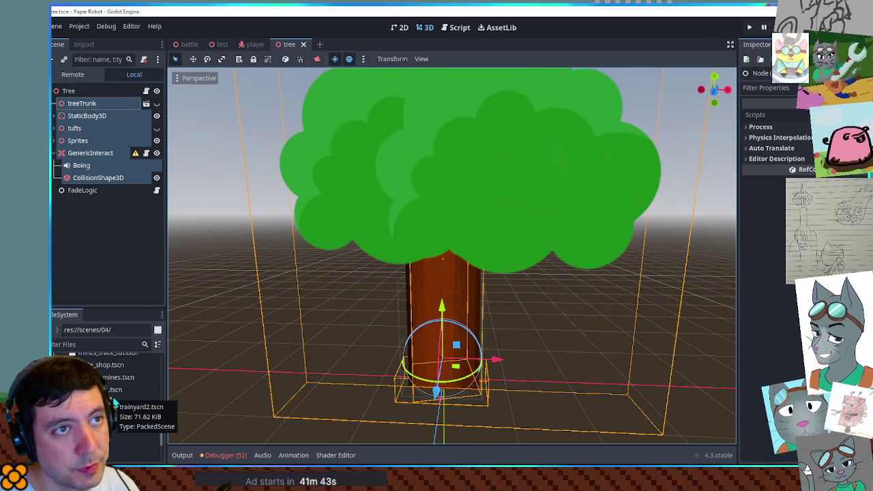
pyautogui.click(129, 426)
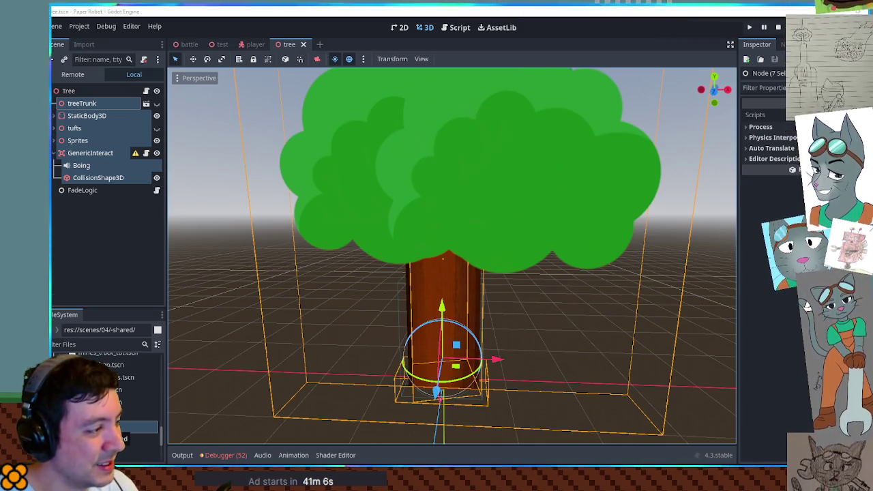
# - Create a new 3D scene named solidPineTree in the scenes/04-shared folder
pyautogui.rightClick(99, 426)
pyautogui.moveTo(130, 279)
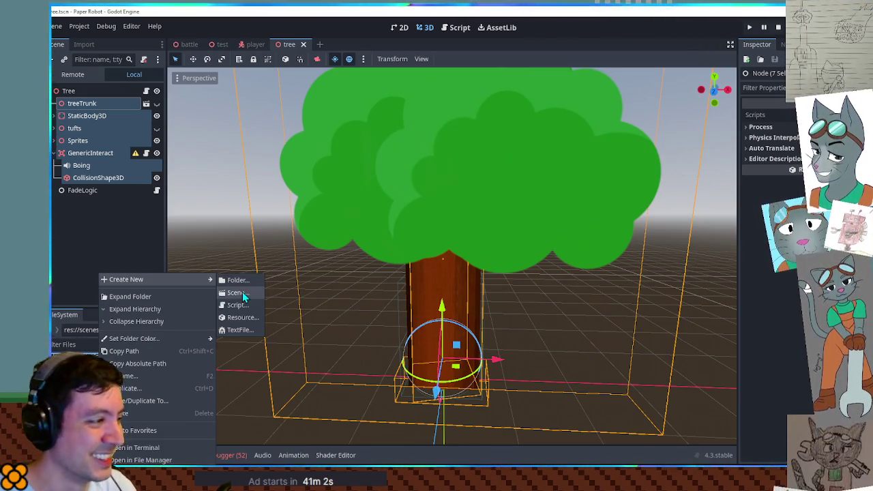
pyautogui.click(242, 292)
pyautogui.write('pl')
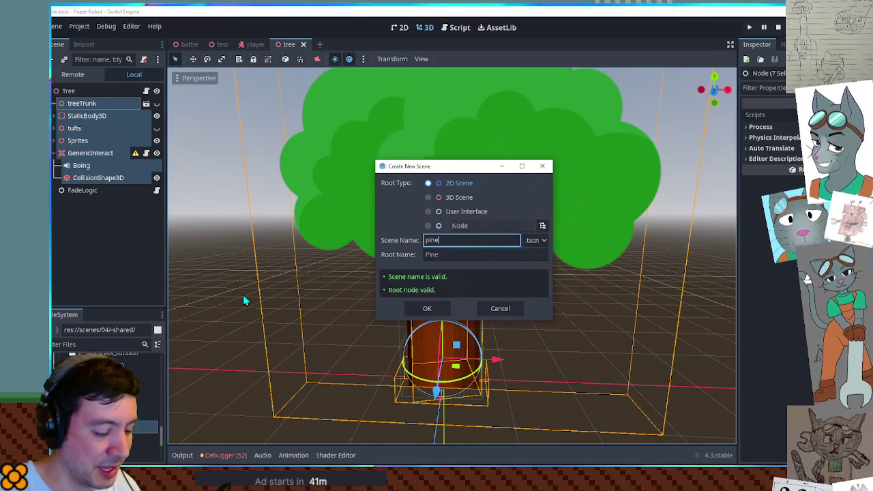
pyautogui.press('BackSpace')
pyautogui.press('BackSpace')
pyautogui.press('BackSpace')
pyautogui.write('shake')
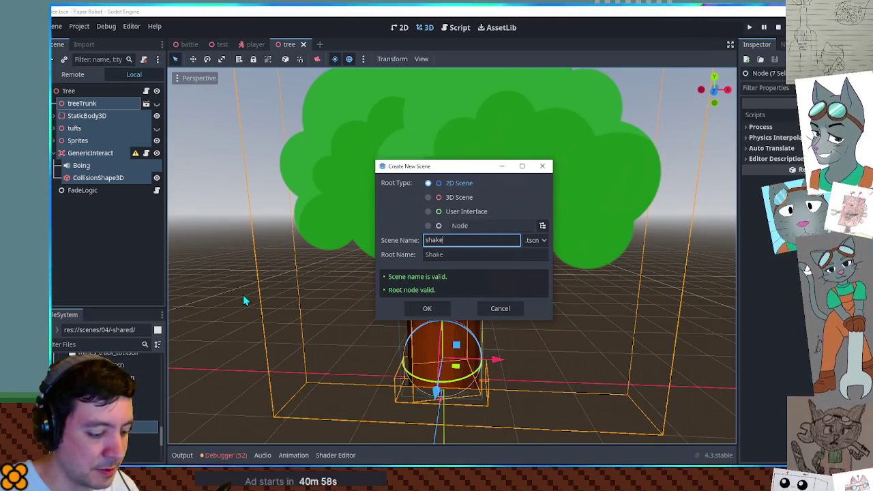
pyautogui.press('BackSpace')
pyautogui.press('BackSpace')
pyautogui.press('BackSpace')
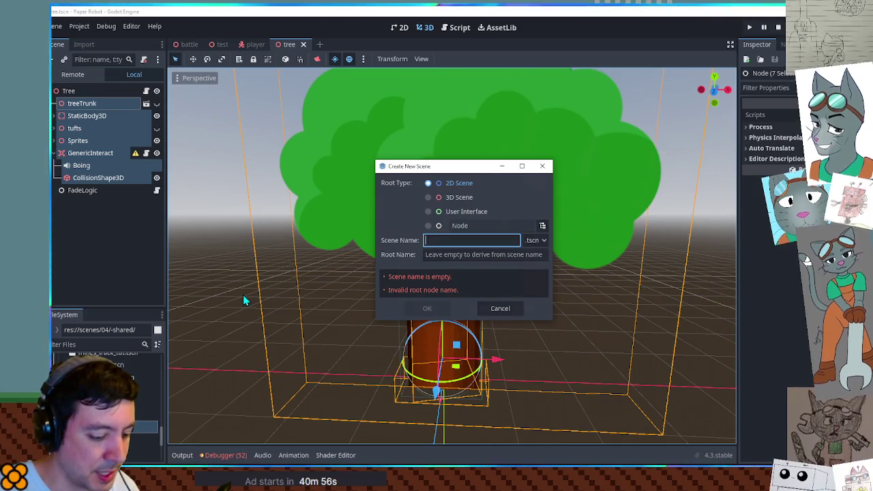
pyautogui.write('solidPineTree')
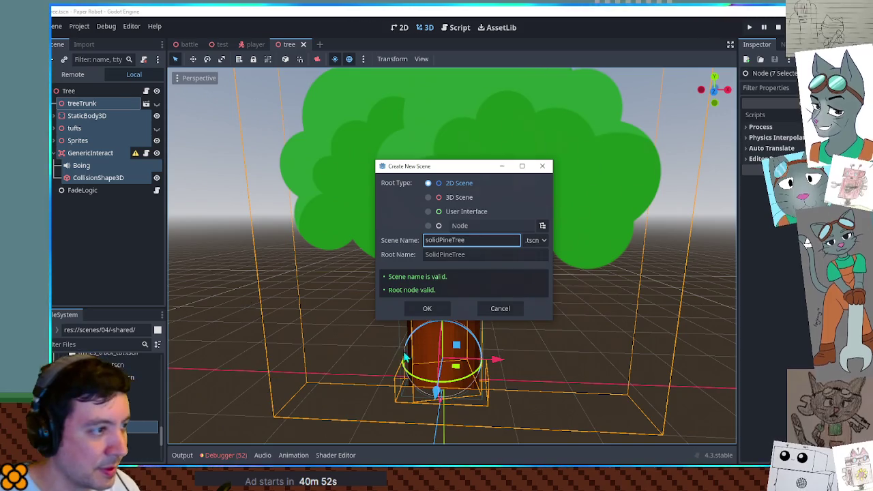
pyautogui.click(438, 197)
pyautogui.click(427, 308)
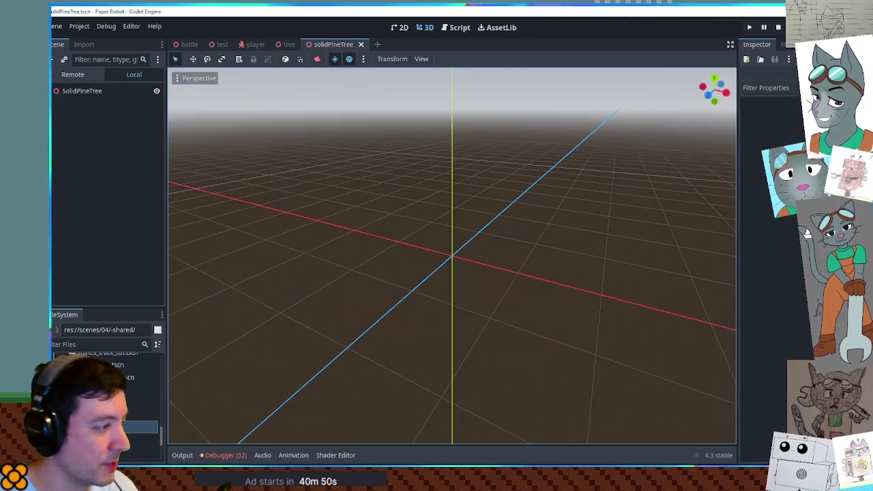
# - Paste the copied tree nodes under SolidPineTree, then filter FileSystem for 'pine tree'
pyautogui.click(111, 92)
pyautogui.hotkey('ctrl', 'v')
pyautogui.scroll(-5, 409, 239)
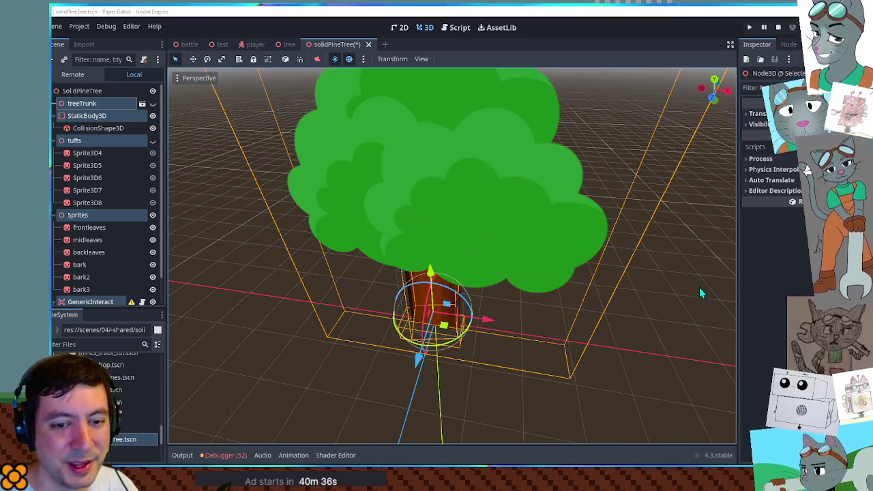
pyautogui.click(105, 300)
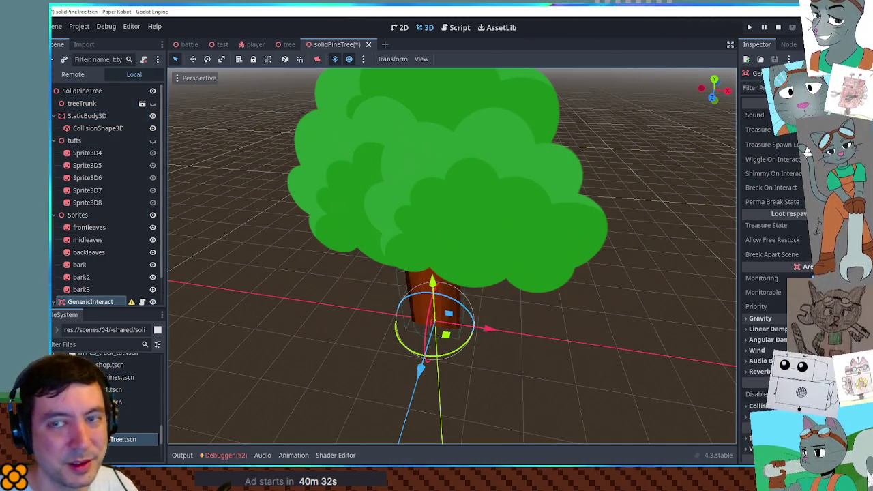
pyautogui.moveTo(430, 249); pyautogui.dragTo(419, 248)
pyautogui.click(437, 199)
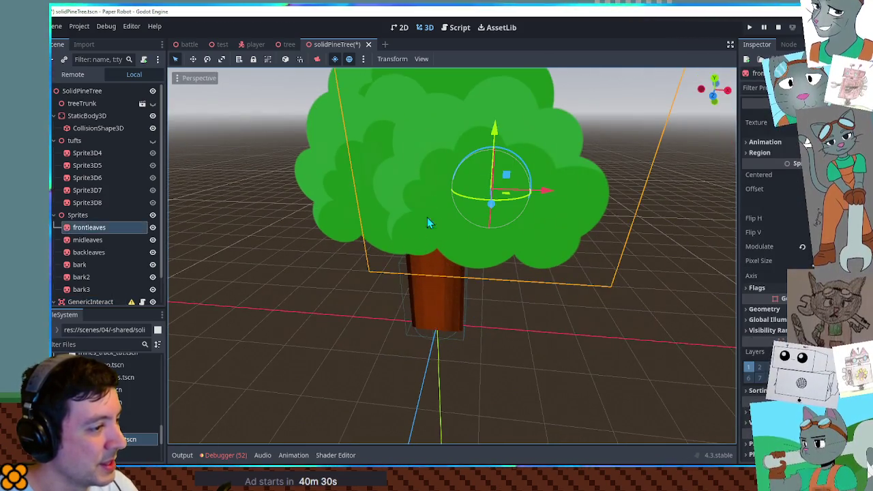
pyautogui.click(86, 344)
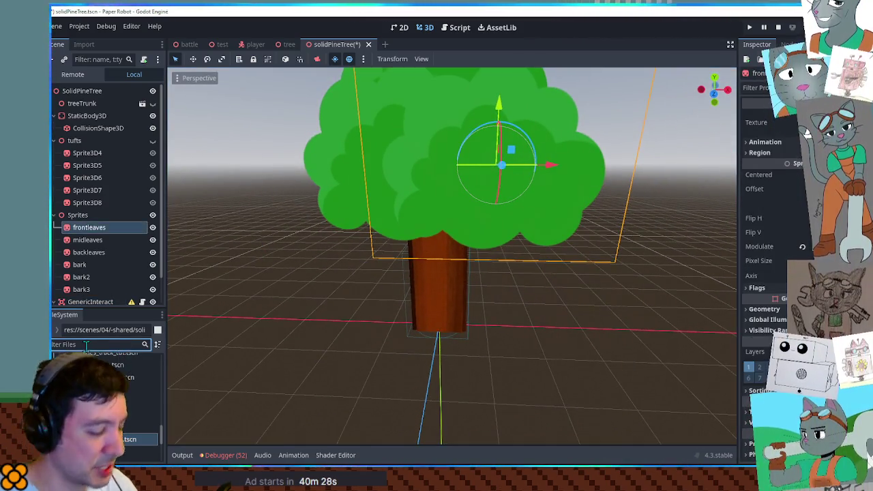
pyautogui.write('pine')
pyautogui.write(' tree')
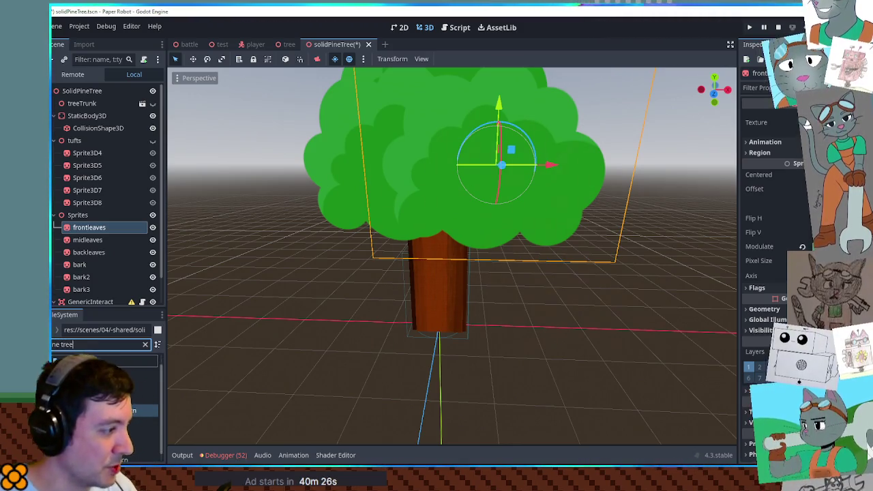
# - Open pineTree.tscn and select its two pine Sprite3D nodes
pyautogui.doubleClick(140, 451)
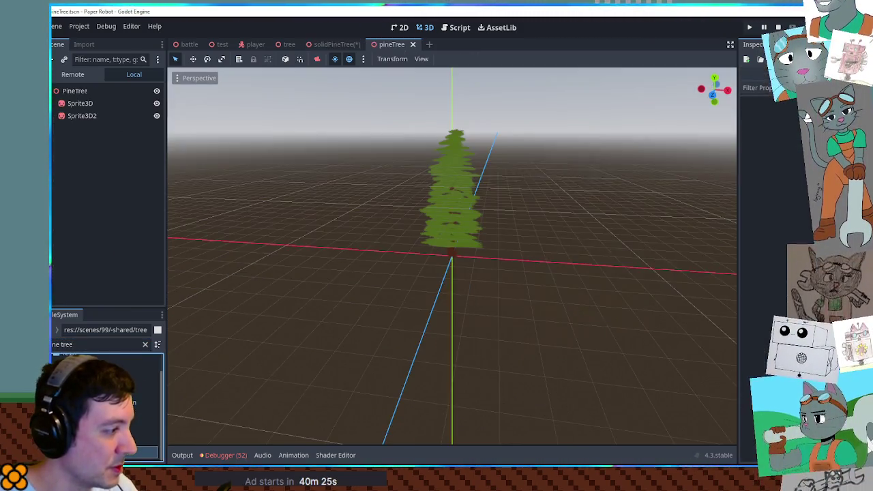
pyautogui.click(85, 115)
pyautogui.click(82, 103)
pyautogui.keyDown('shift'); pyautogui.click(85, 116); pyautogui.keyUp('shift')
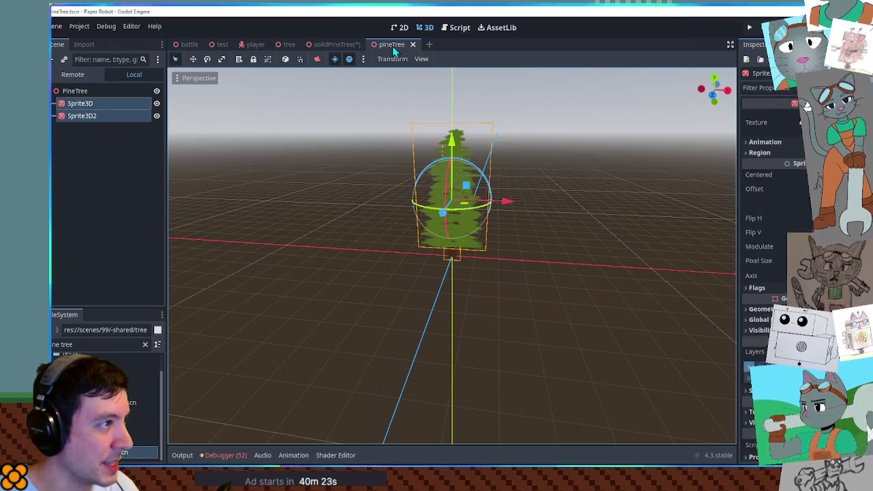
# - Back in solidPineTree, delete the tufts group and select the Sprites group
pyautogui.click(335, 45)
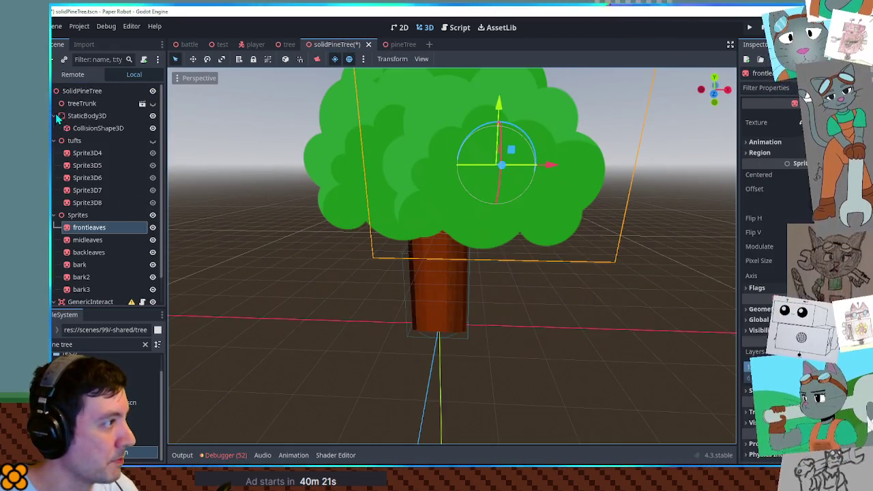
pyautogui.click(74, 141)
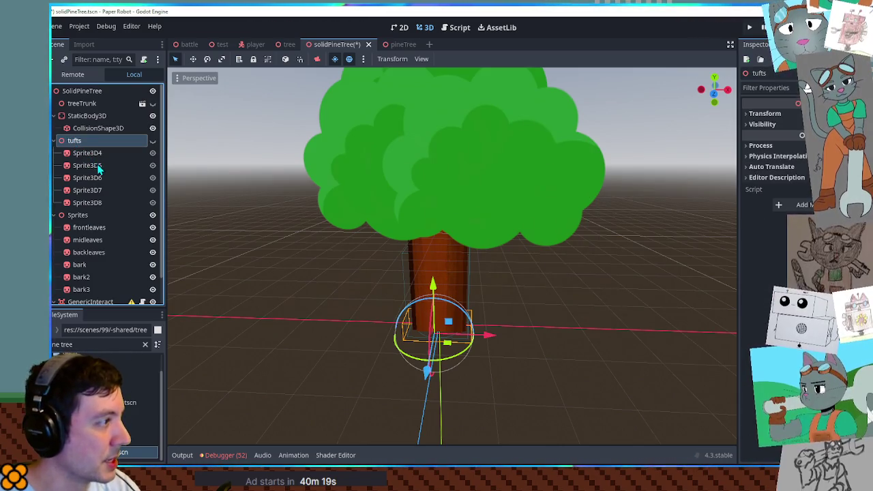
pyautogui.press('Delete')
pyautogui.click(78, 141)
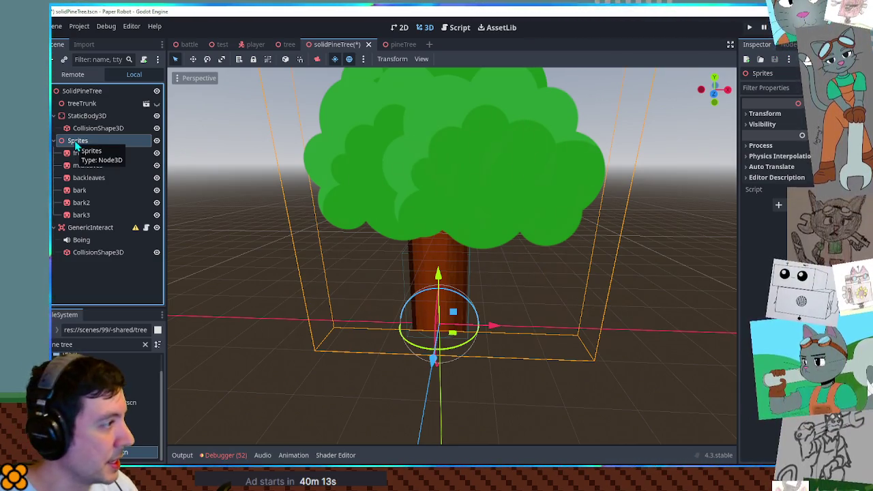
# - Paste the two pine sprites into the Sprites group and view them from the front
pyautogui.hotkey('ctrl', 'v')
pyautogui.scroll(3, 462, 231)
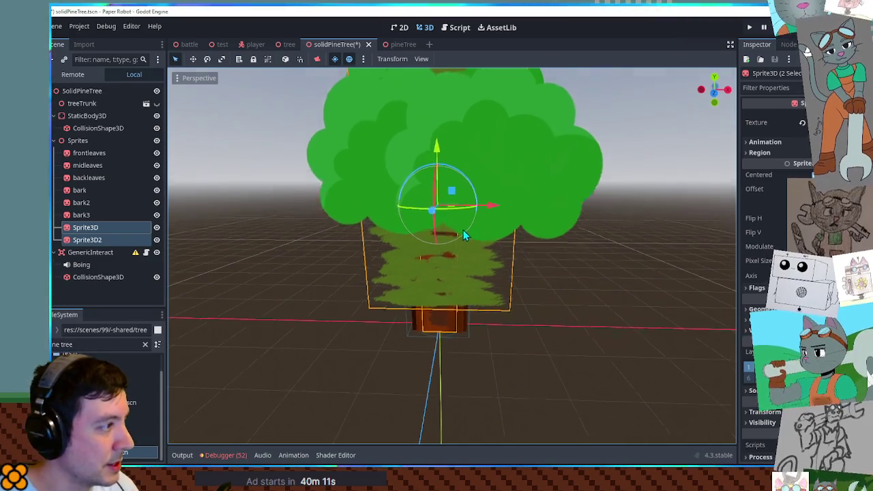
pyautogui.click(78, 140)
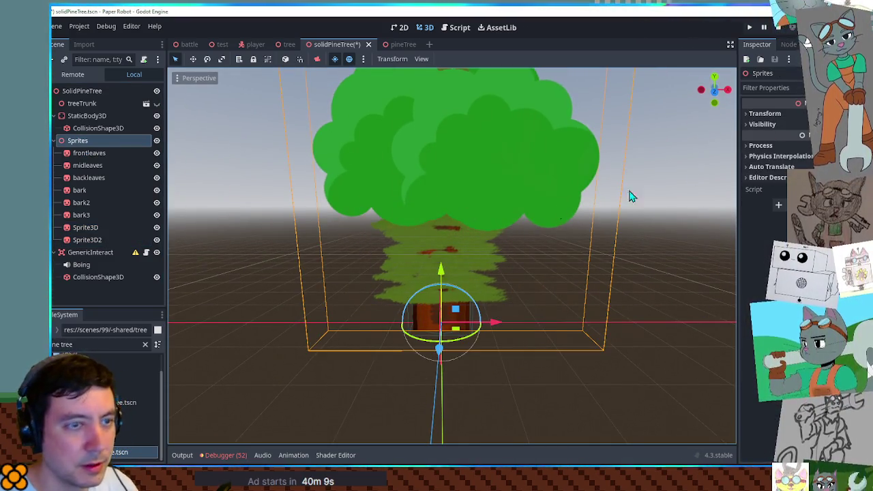
pyautogui.click(79, 240)
pyautogui.keyDown('shift'); pyautogui.click(85, 227); pyautogui.keyUp('shift')
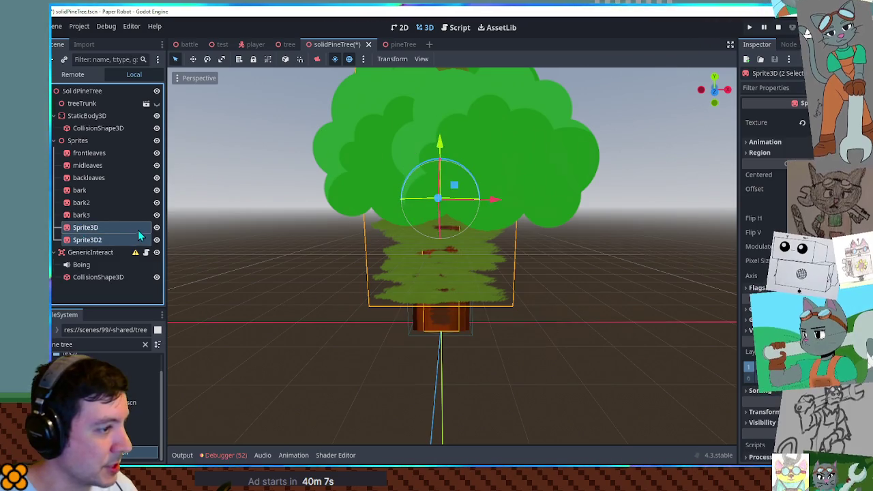
pyautogui.moveTo(527, 251)
pyautogui.mouseDown()
pyautogui.moveTo(386, 227)
pyautogui.moveTo(243, 236)
pyautogui.moveTo(425, 272)
pyautogui.moveTo(513, 263)
pyautogui.mouseUp()
pyautogui.moveTo(457, 218); pyautogui.dragTo(368, 208)
pyautogui.press('KP_1')
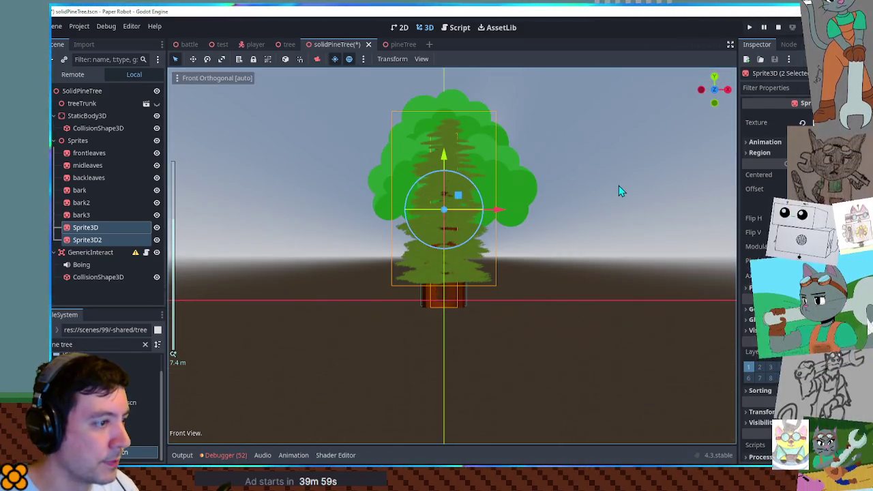
# - Enlarge Sprite3D2 and raise it so the trunk shows below
pyautogui.click(619, 191)
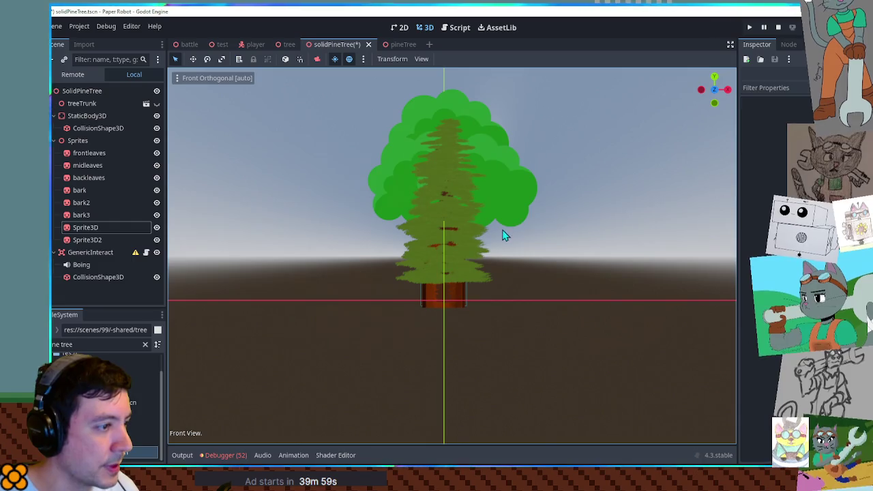
pyautogui.click(476, 259)
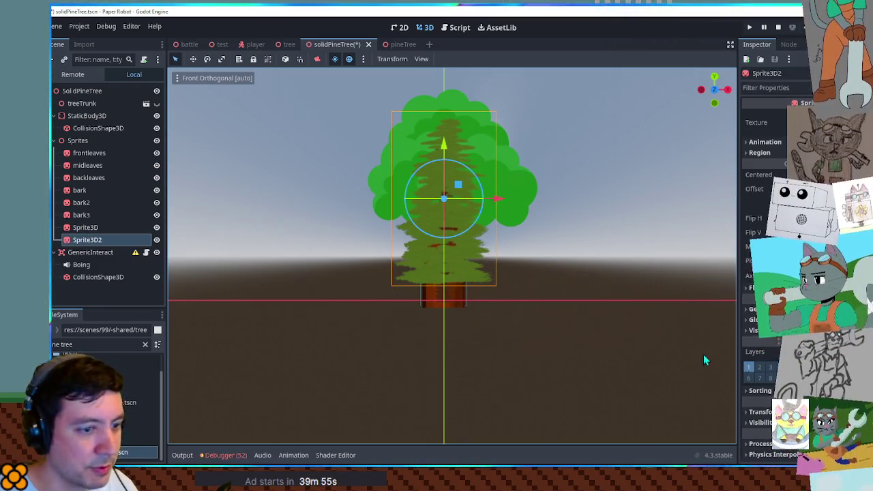
pyautogui.scroll(-5, 771, 273)
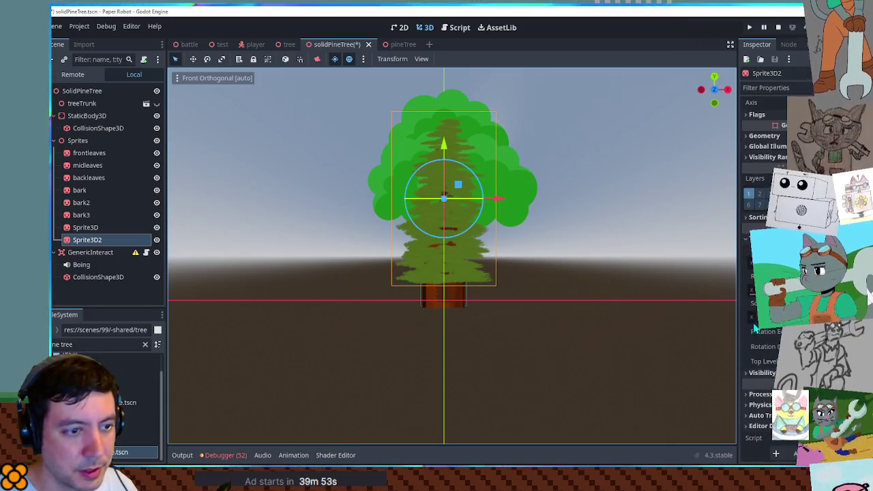
pyautogui.moveTo(753, 316); pyautogui.dragTo(794, 317)
pyautogui.moveTo(444, 147); pyautogui.dragTo(440, 95)
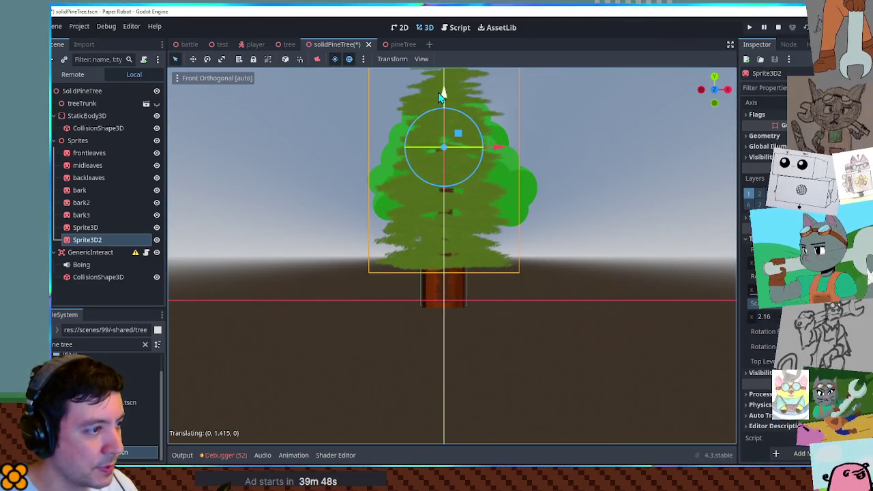
# - Increase Sprite3D's scale x from 1.96 to about 2.34 and move it upward
pyautogui.click(114, 228)
pyautogui.click(763, 412)
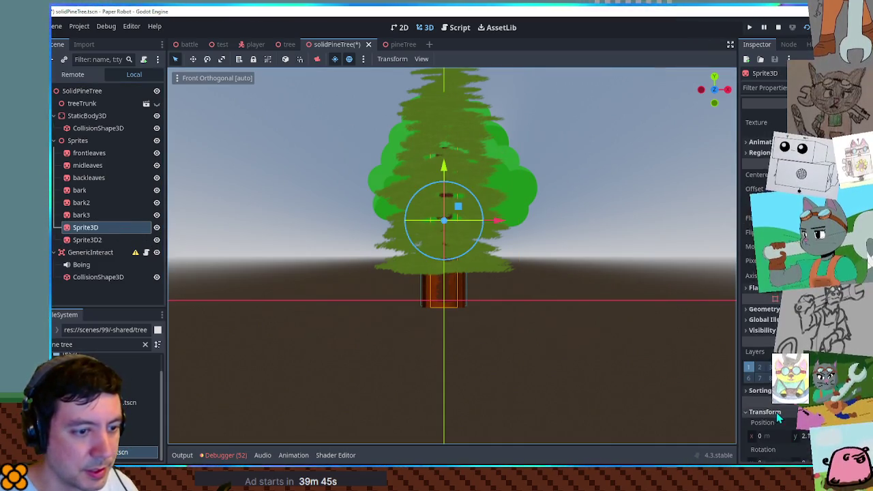
pyautogui.scroll(-3, 774, 411)
pyautogui.click(750, 399)
pyautogui.moveTo(764, 399); pyautogui.dragTo(791, 399)
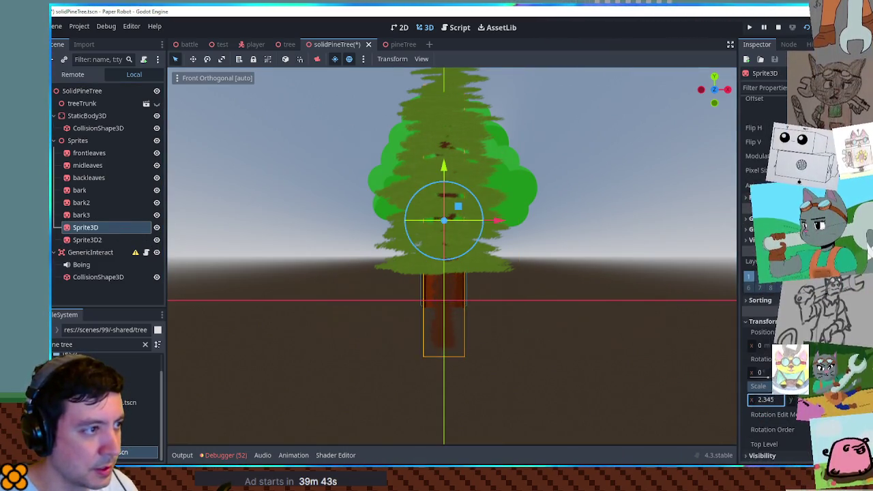
pyautogui.moveTo(464, 171)
pyautogui.mouseDown()
pyautogui.moveTo(449, 132)
pyautogui.moveTo(546, 162)
pyautogui.moveTo(511, 174)
pyautogui.moveTo(543, 209)
pyautogui.mouseUp()
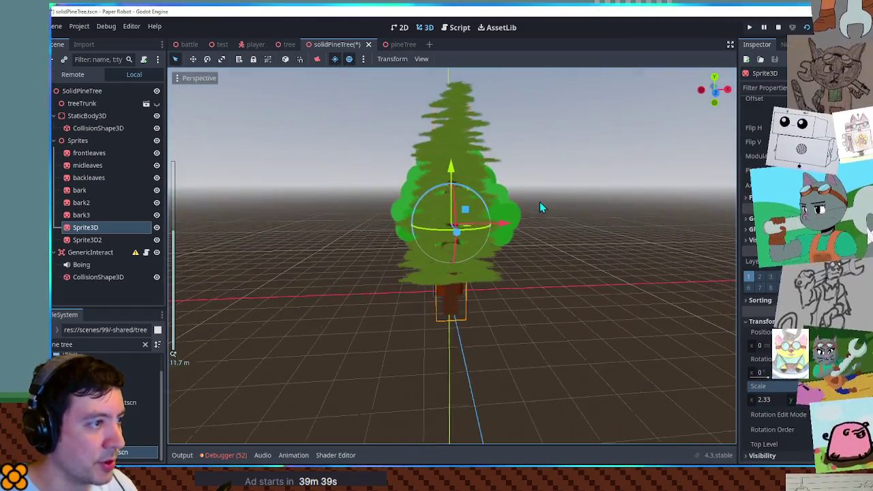
pyautogui.click(614, 228)
# - Move Sprite3D and Sprite3D2 together onto the trunk, then select the old frontleaves-to-bark3 sprites
pyautogui.moveTo(599, 241)
pyautogui.mouseDown()
pyautogui.moveTo(432, 206)
pyautogui.moveTo(382, 260)
pyautogui.mouseUp()
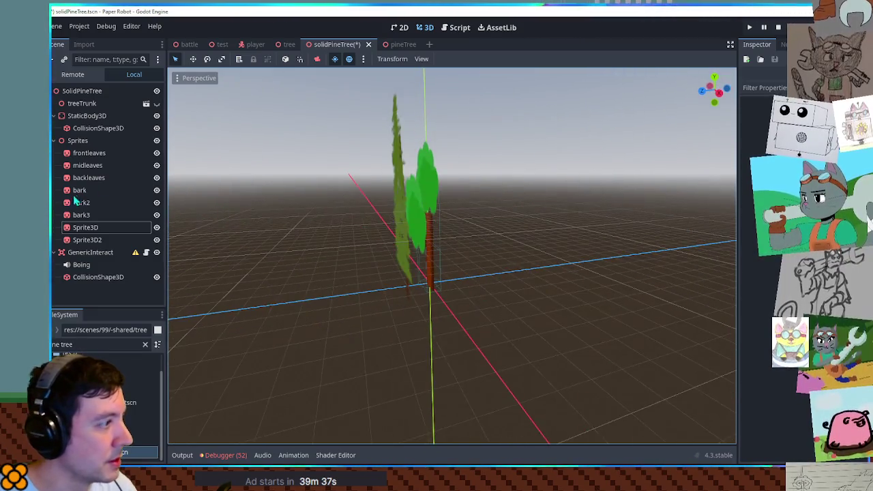
pyautogui.click(85, 227)
pyautogui.keyDown('shift'); pyautogui.click(87, 240); pyautogui.keyUp('shift')
pyautogui.moveTo(344, 217)
pyautogui.mouseDown()
pyautogui.moveTo(376, 210)
pyautogui.moveTo(342, 234)
pyautogui.mouseUp()
pyautogui.click(81, 215)
pyautogui.keyDown('shift'); pyautogui.click(91, 157); pyautogui.keyUp('shift')
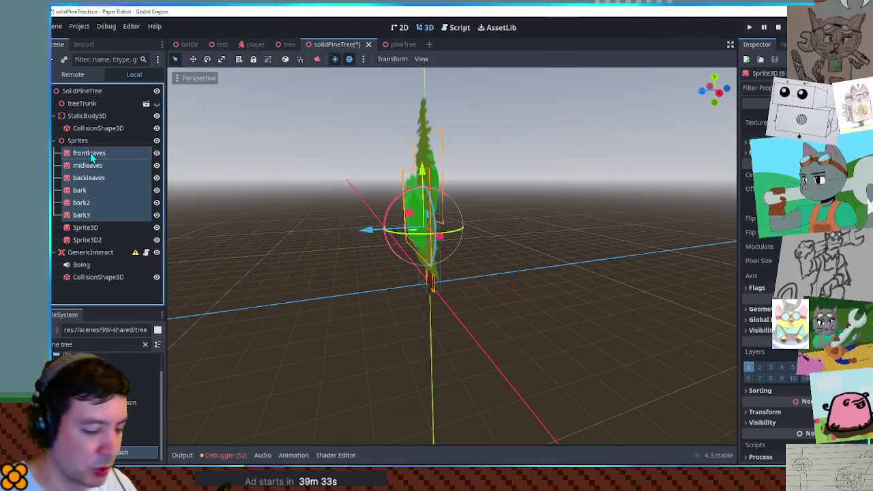
# - Delete the old leaf and bark sprites and select GenericInteract's collision shape
pyautogui.press('Delete')
pyautogui.click(90, 183)
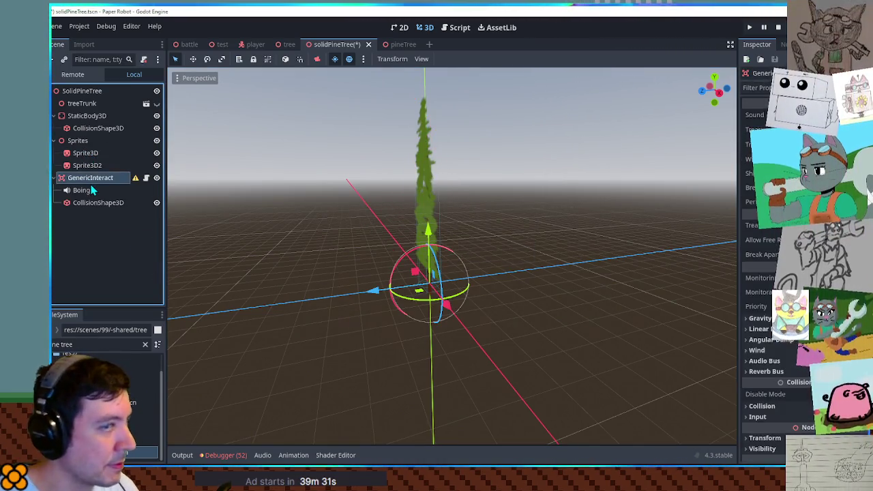
pyautogui.click(84, 205)
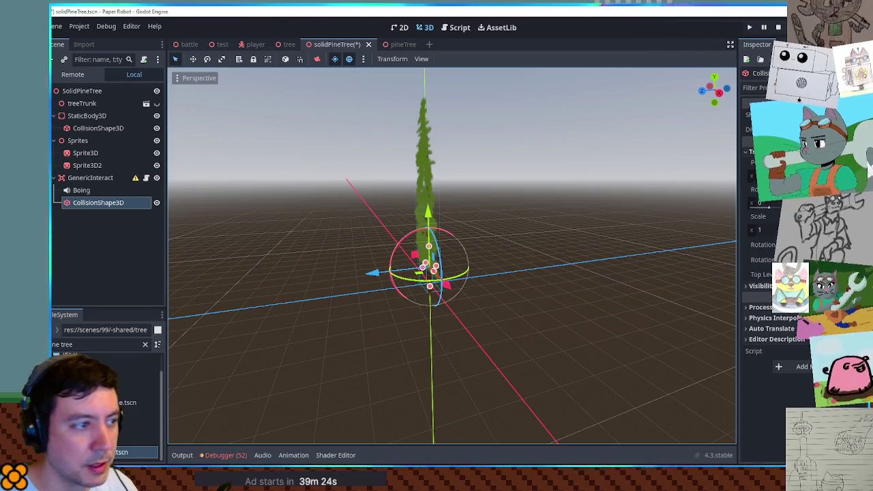
# - Inspect GenericInteract's collision shape from above in top orthogonal view
pyautogui.scroll(5, 487, 278)
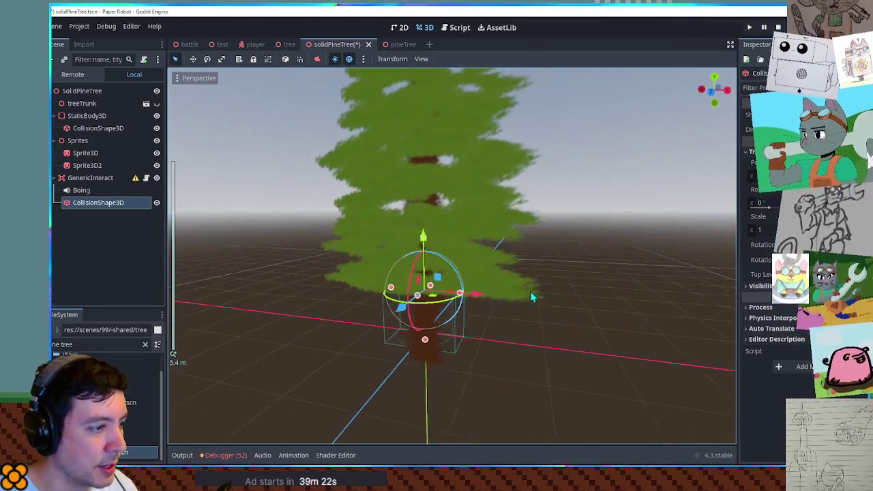
pyautogui.moveTo(546, 268); pyautogui.dragTo(482, 320)
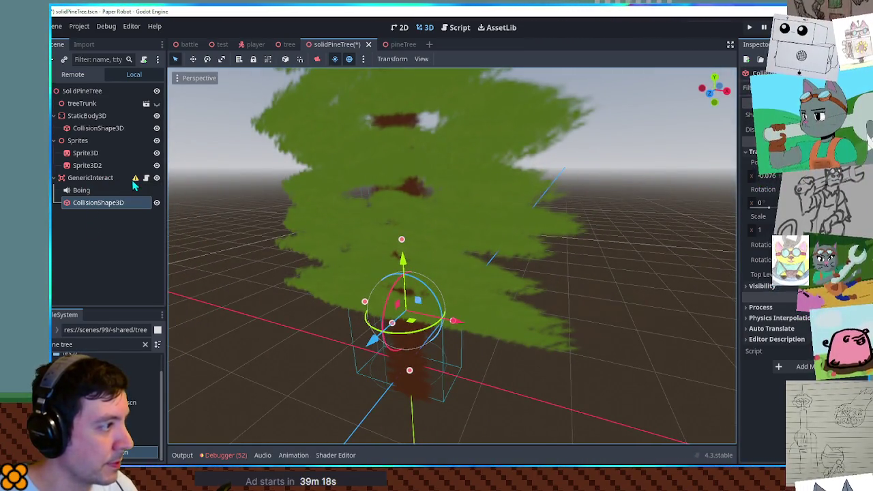
pyautogui.moveTo(135, 183)
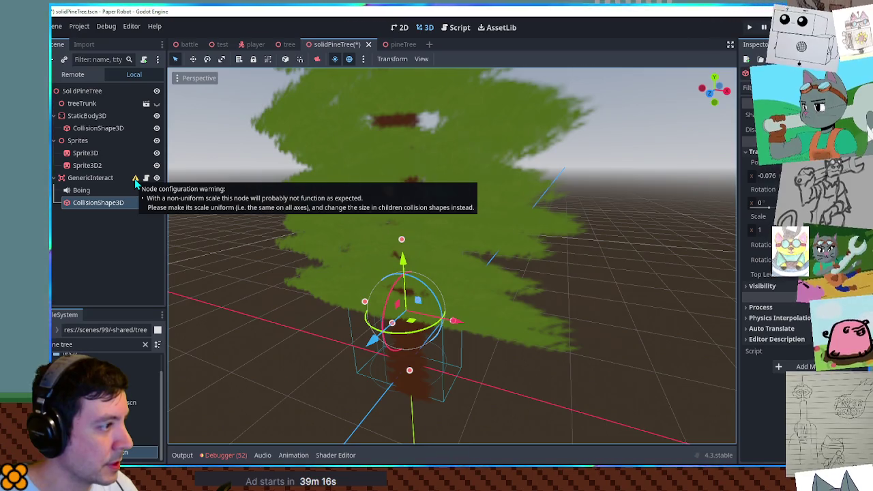
pyautogui.click(92, 179)
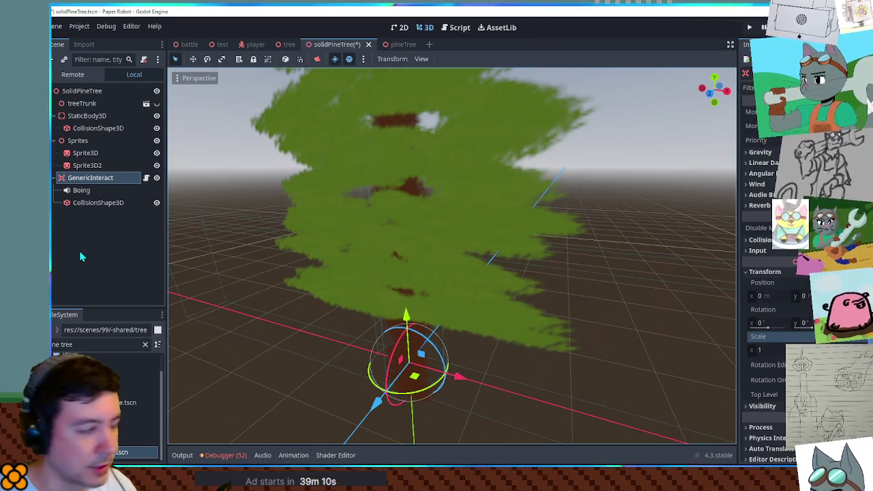
pyautogui.click(86, 203)
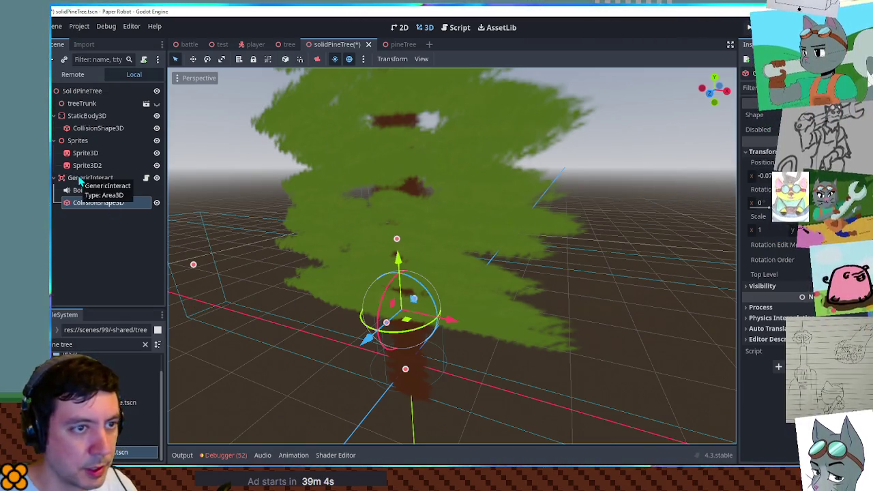
pyautogui.press('KP_7')
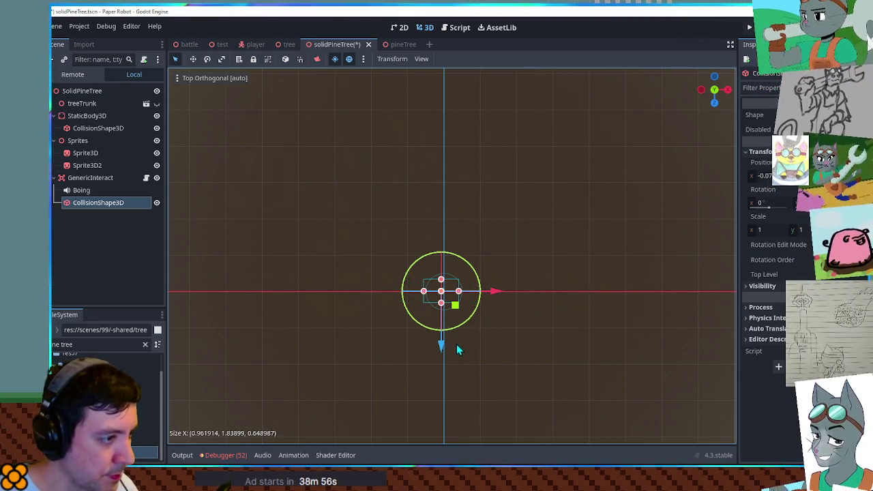
# - Inspect StaticBody3D and its collision shape's transforms, framing the shape in top view
pyautogui.click(80, 116)
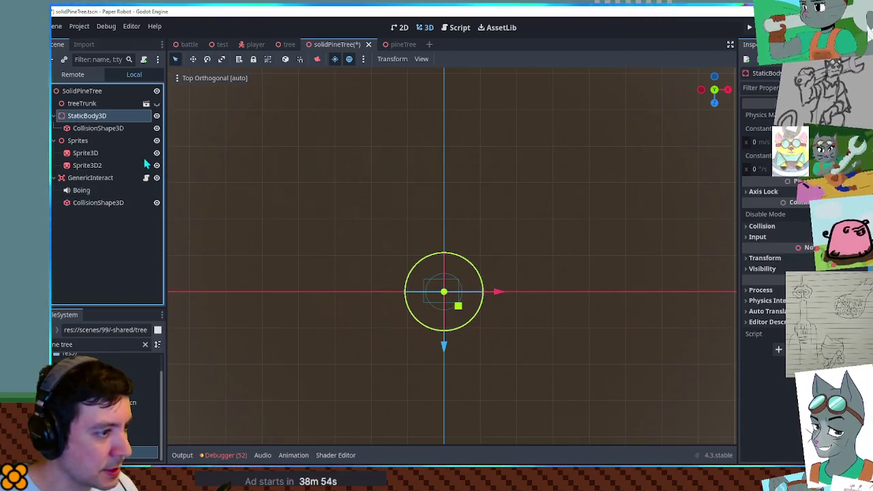
pyautogui.click(767, 258)
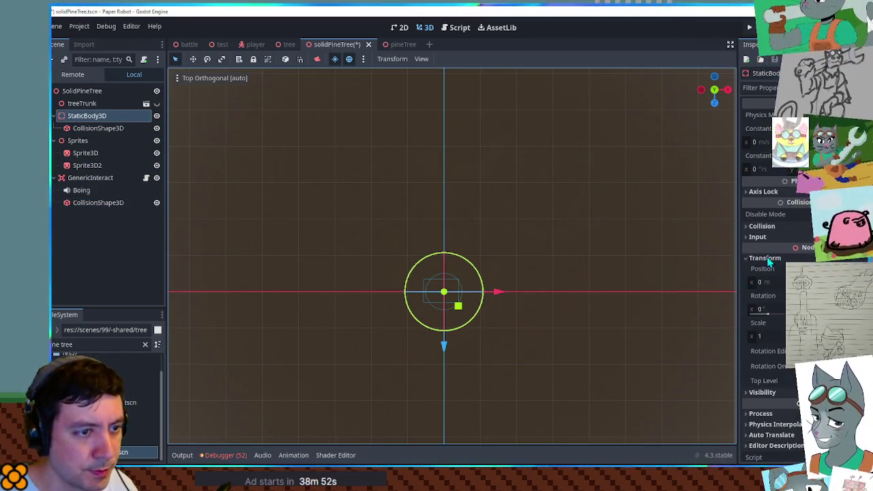
pyautogui.click(96, 129)
pyautogui.click(765, 151)
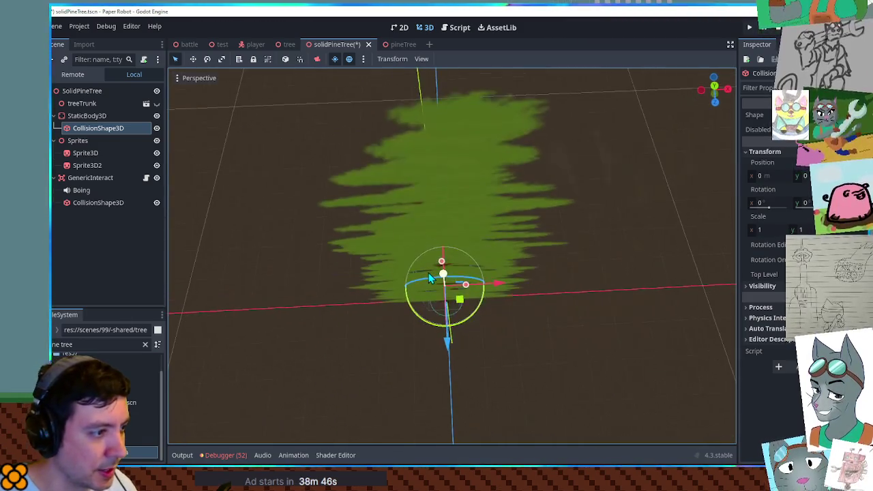
pyautogui.press('KP_7')
pyautogui.scroll(3, 420, 273)
pyautogui.press('f')
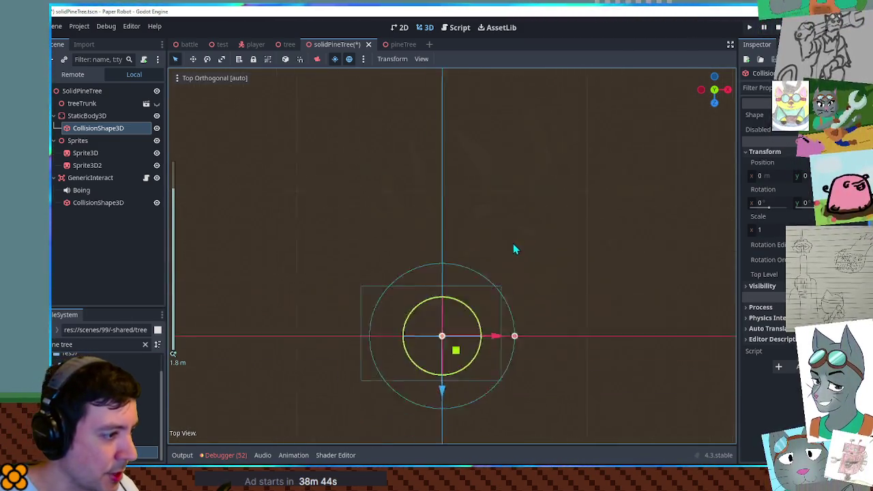
# - Reset GenericInteract's collision shape position to 0, 0
pyautogui.click(95, 177)
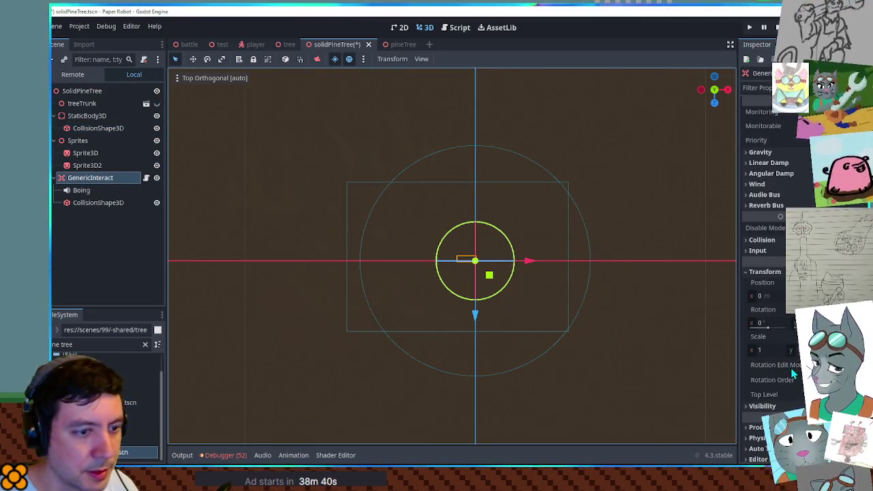
pyautogui.click(85, 203)
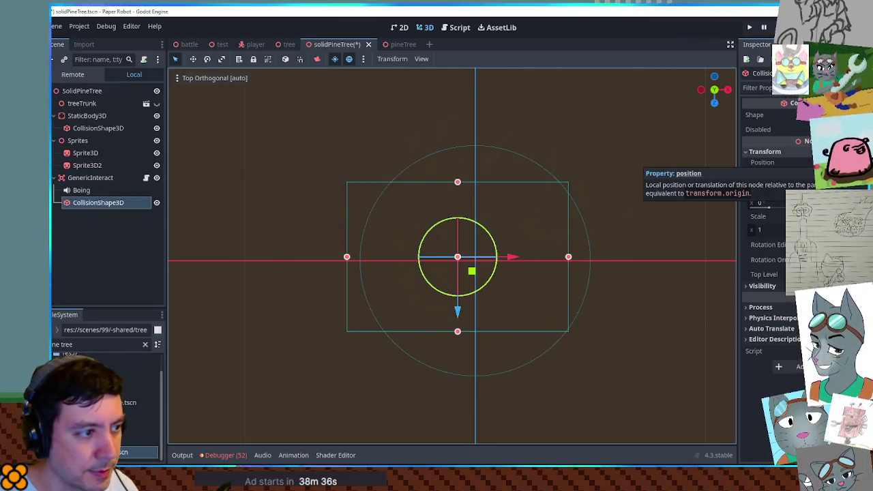
pyautogui.click(861, 162)
pyautogui.moveTo(634, 266)
pyautogui.mouseDown()
pyautogui.moveTo(619, 228)
pyautogui.moveTo(562, 331)
pyautogui.moveTo(511, 323)
pyautogui.moveTo(493, 370)
pyautogui.moveTo(460, 329)
pyautogui.mouseUp()
pyautogui.scroll(-3, 493, 370)
pyautogui.moveTo(610, 315)
pyautogui.mouseDown()
pyautogui.moveTo(487, 296)
pyautogui.moveTo(551, 371)
pyautogui.moveTo(518, 323)
pyautogui.moveTo(561, 324)
pyautogui.moveTo(710, 286)
pyautogui.moveTo(542, 306)
pyautogui.moveTo(343, 263)
pyautogui.mouseUp()
pyautogui.scroll(3, 561, 323)
# - Inspect Sprite3D2's Visibility and Sorting settings while orbiting around the tree
pyautogui.click(343, 263)
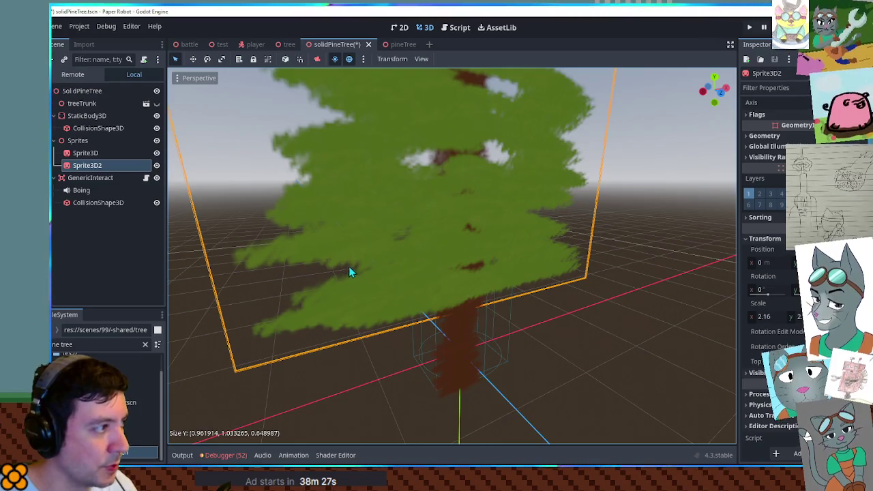
pyautogui.click(757, 373)
pyautogui.click(757, 372)
pyautogui.click(760, 217)
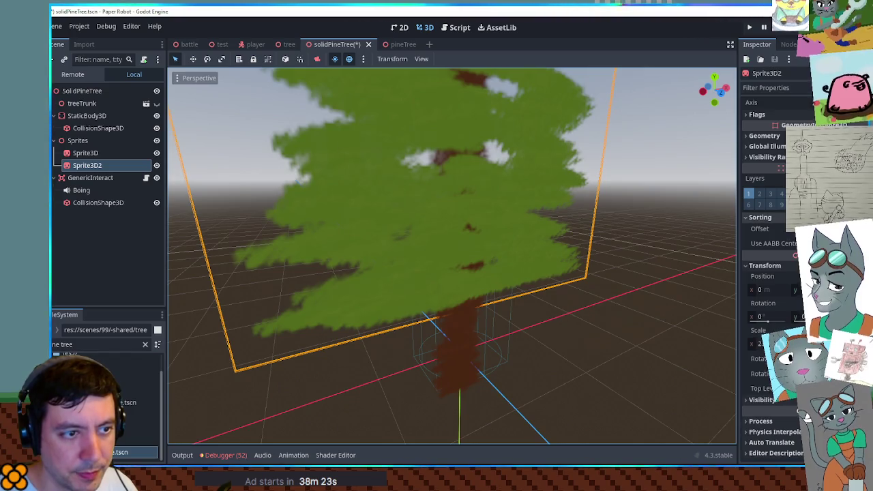
pyautogui.moveTo(513, 221)
pyautogui.mouseDown()
pyautogui.moveTo(487, 273)
pyautogui.moveTo(255, 257)
pyautogui.moveTo(559, 288)
pyautogui.moveTo(660, 288)
pyautogui.moveTo(616, 279)
pyautogui.mouseUp()
pyautogui.click(632, 318)
pyautogui.moveTo(632, 318)
pyautogui.mouseDown()
pyautogui.moveTo(680, 265)
pyautogui.moveTo(634, 325)
pyautogui.moveTo(553, 312)
pyautogui.moveTo(575, 302)
pyautogui.moveTo(548, 273)
pyautogui.mouseUp()
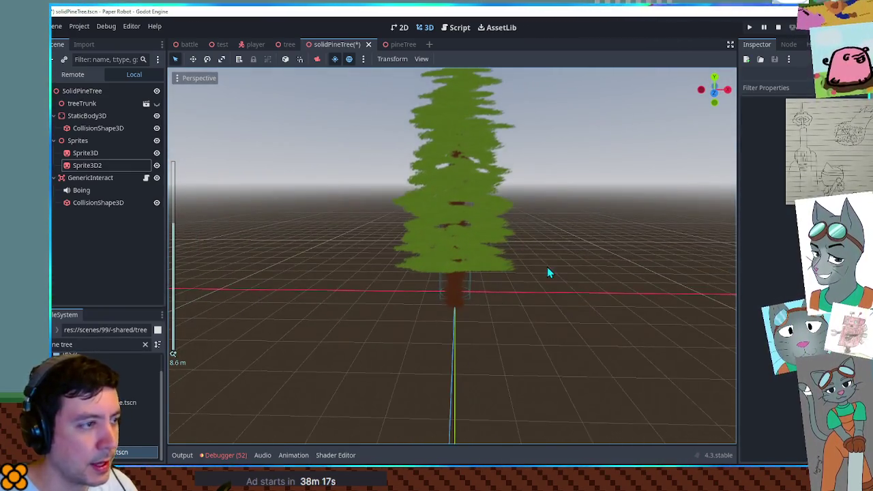
# - Darken Sprite3D2's tint colour with the colour picker
pyautogui.scroll(2, 549, 272)
pyautogui.scroll(3, 518, 259)
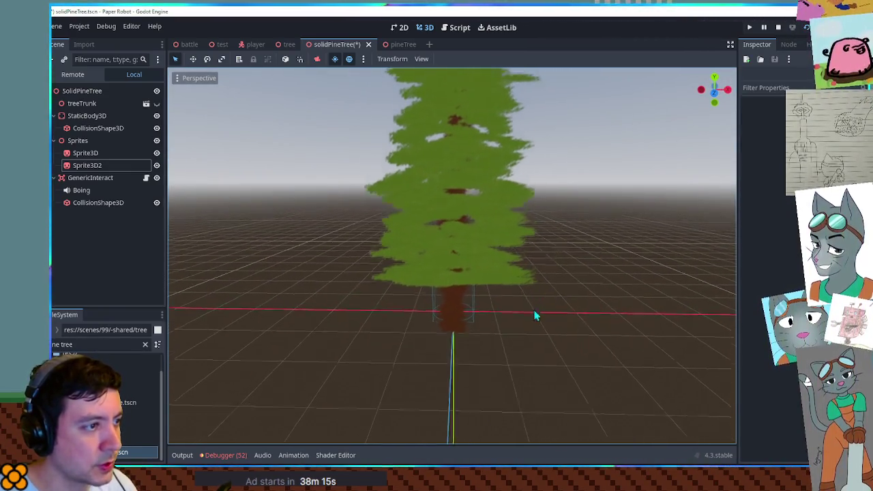
pyautogui.click(385, 256)
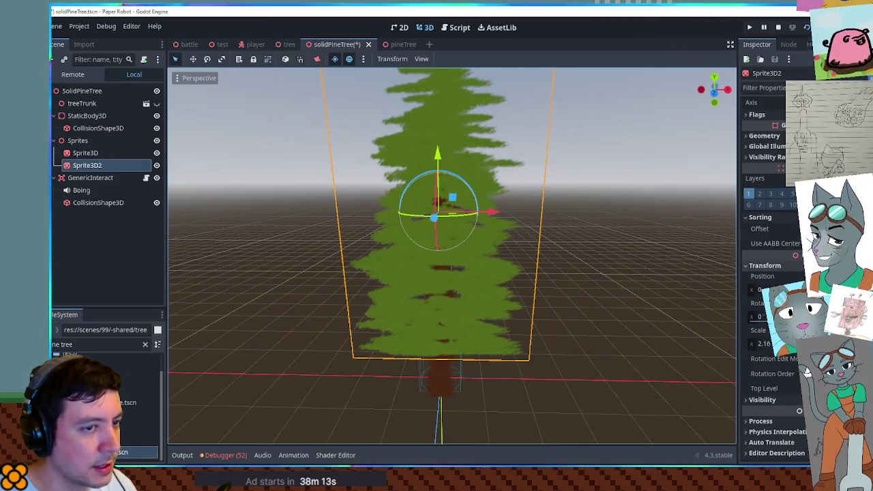
pyautogui.scroll(5, 781, 216)
pyautogui.click(791, 246)
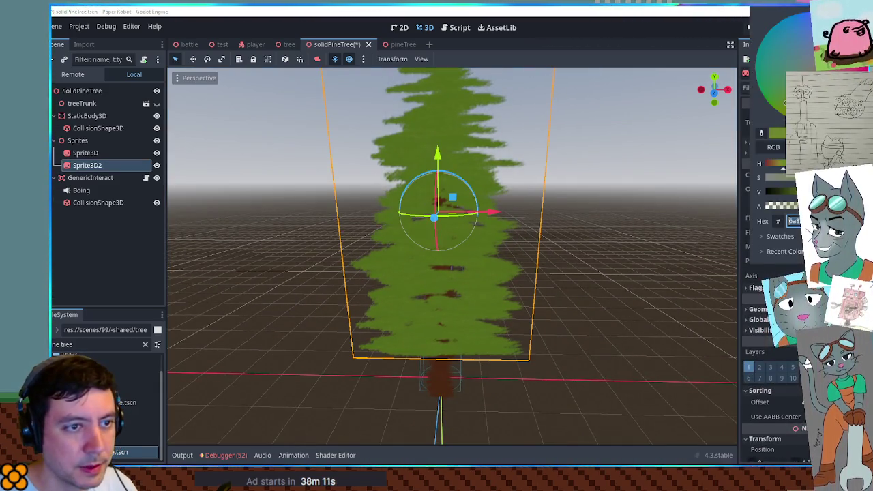
pyautogui.moveTo(800, 192); pyautogui.dragTo(789, 197)
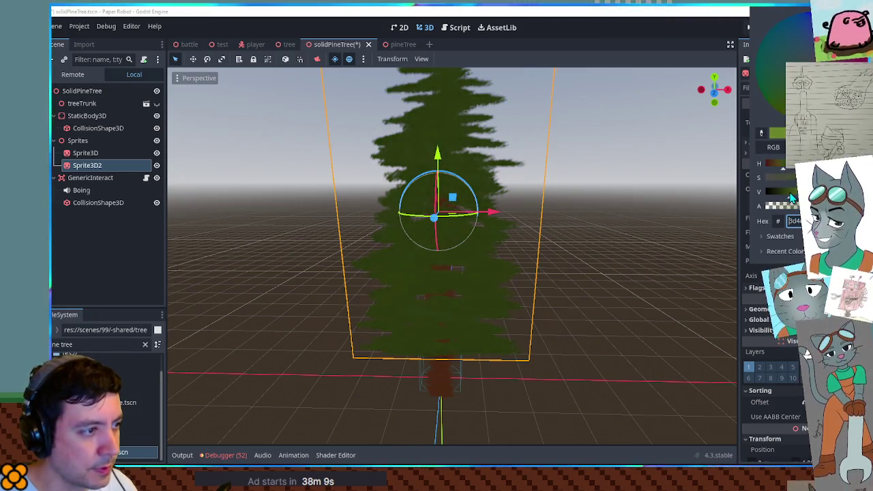
pyautogui.click(620, 212)
pyautogui.click(623, 211)
# - Frame the tree from the front and delete the treeTrunk node
pyautogui.moveTo(622, 211)
pyautogui.mouseDown()
pyautogui.moveTo(577, 234)
pyautogui.moveTo(191, 248)
pyautogui.mouseUp()
pyautogui.press('KP_1')
pyautogui.scroll(-2, 512, 230)
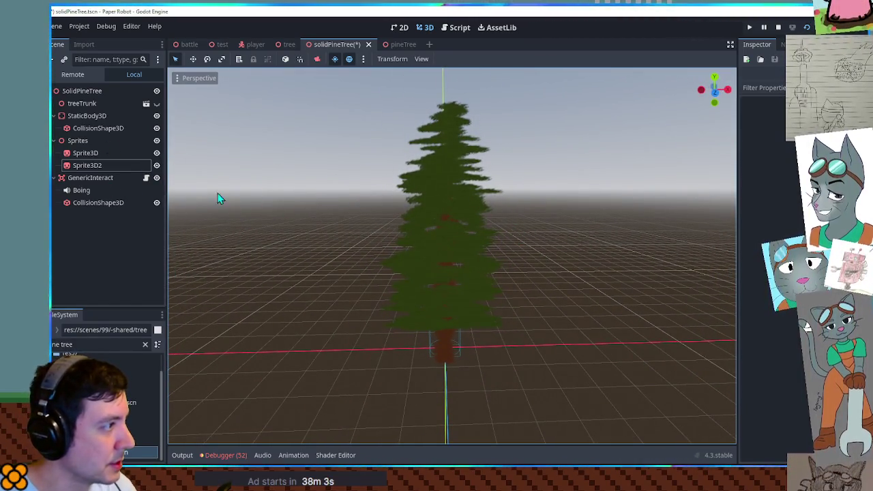
pyautogui.click(81, 103)
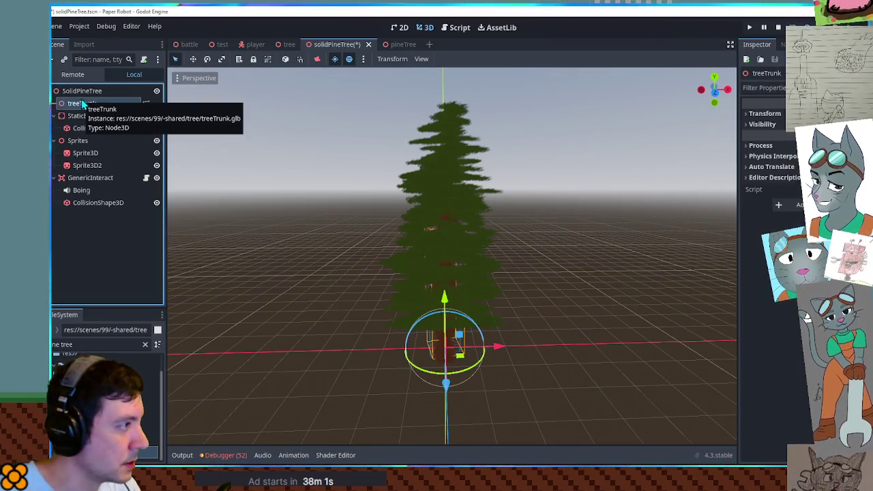
pyautogui.click(157, 103)
pyautogui.click(156, 104)
pyautogui.doubleClick(92, 104)
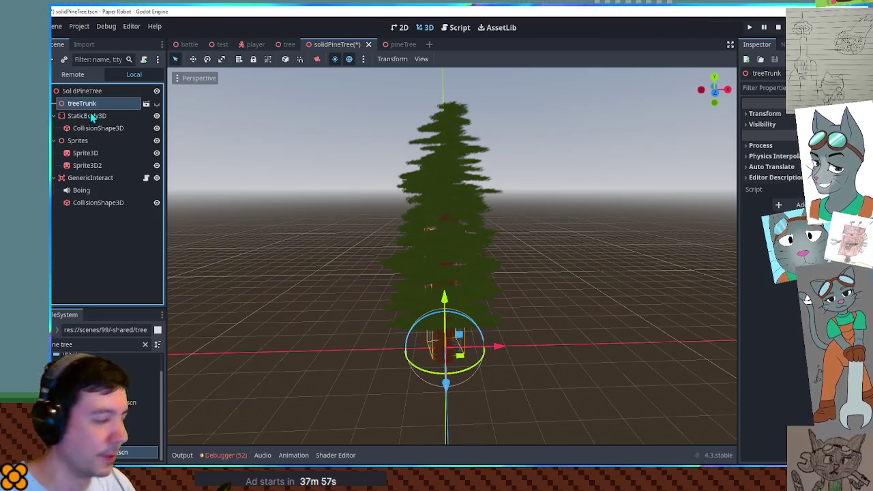
pyautogui.press('Escape')
pyautogui.press('Delete')
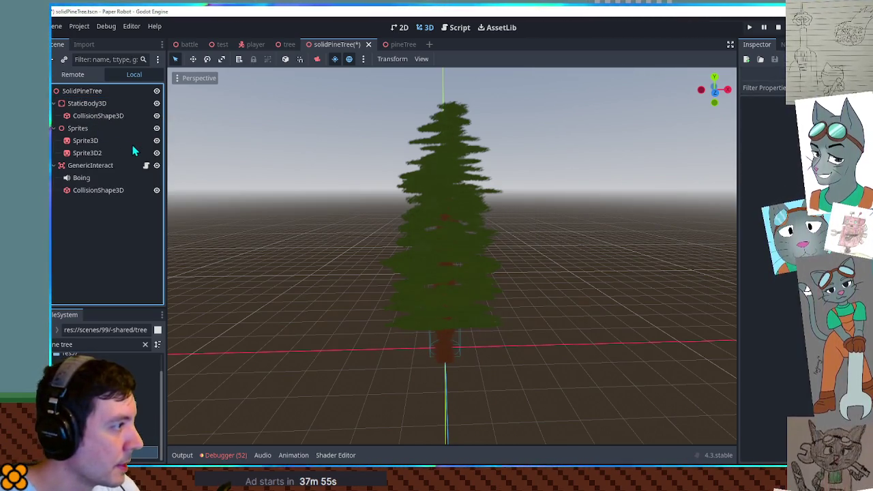
# - Save the solidPineTree scene and review its GenericInteract and root nodes
pyautogui.hotkey('ctrl', 's')
pyautogui.click(94, 166)
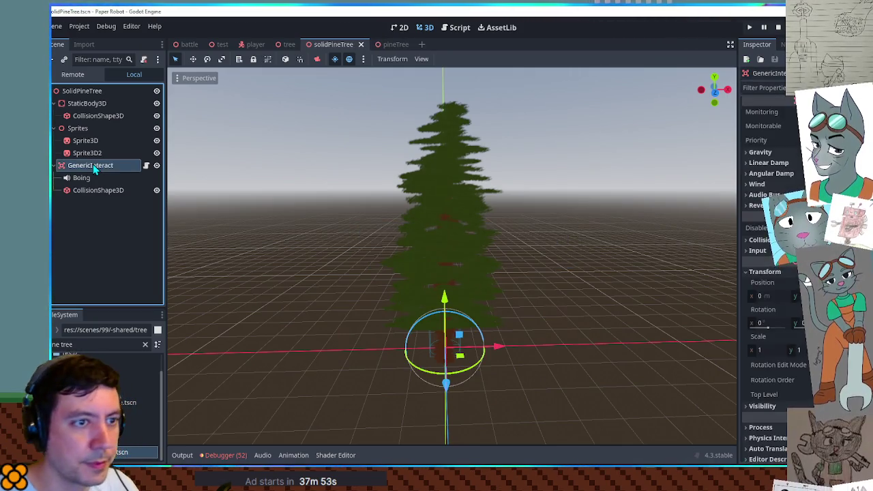
pyautogui.scroll(5, 764, 204)
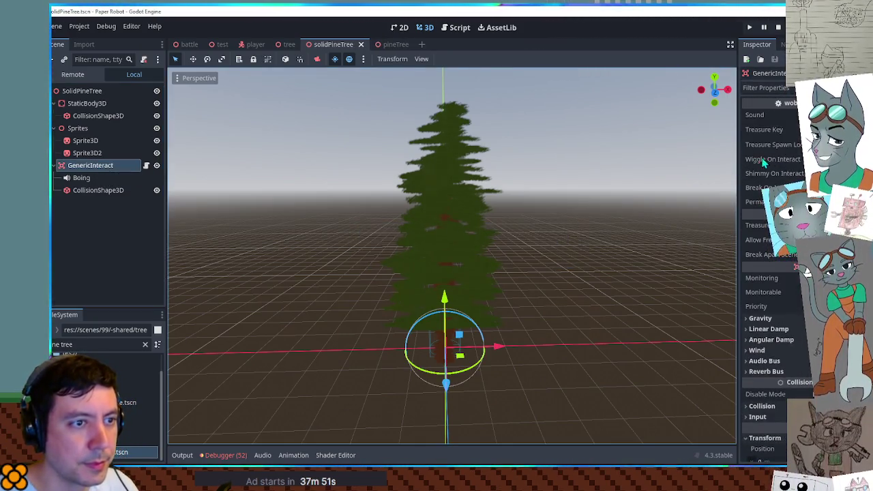
pyautogui.click(75, 92)
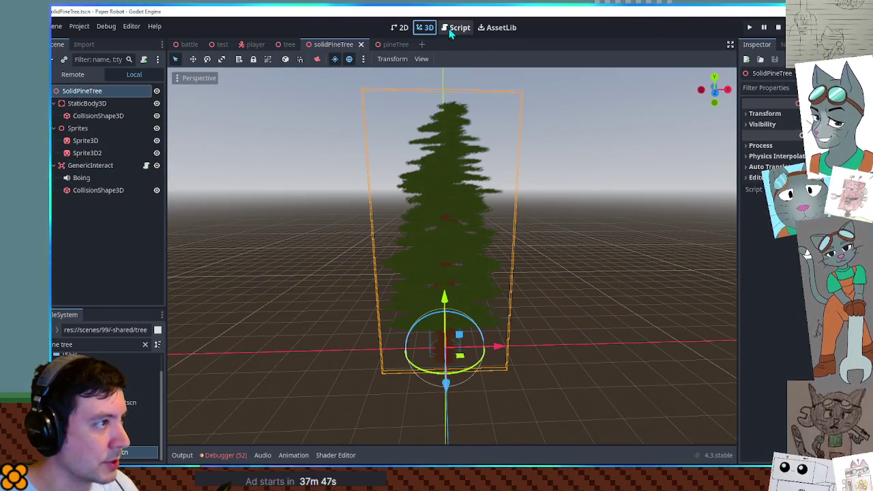
# - Instance solidPineTree in the test scene on the platform beside the robot, save, and run
pyautogui.click(223, 45)
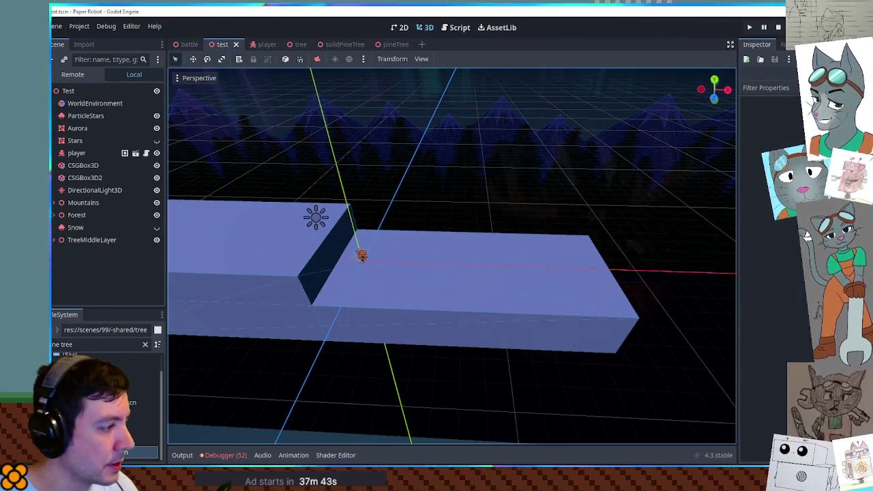
pyautogui.moveTo(130, 413)
pyautogui.mouseDown()
pyautogui.moveTo(68, 92)
pyautogui.moveTo(77, 95)
pyautogui.mouseUp()
pyautogui.moveTo(372, 270); pyautogui.dragTo(413, 252)
pyautogui.hotkey('ctrl', 's')
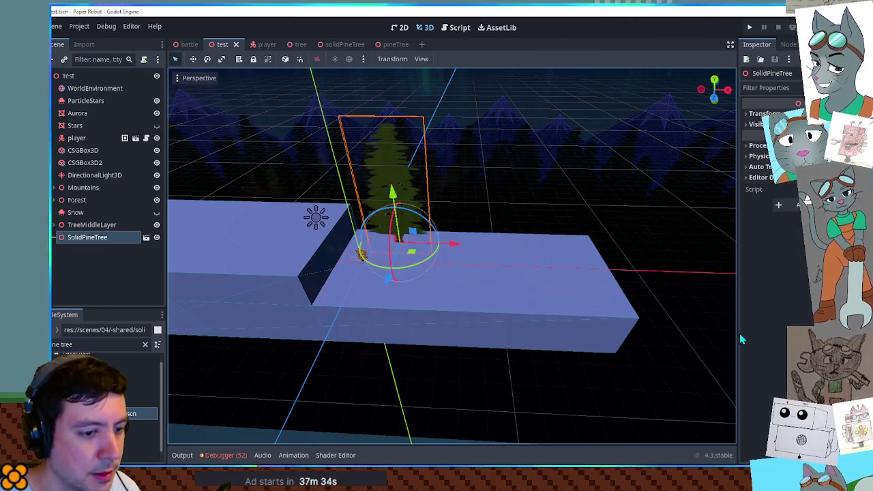
pyautogui.press('F6')
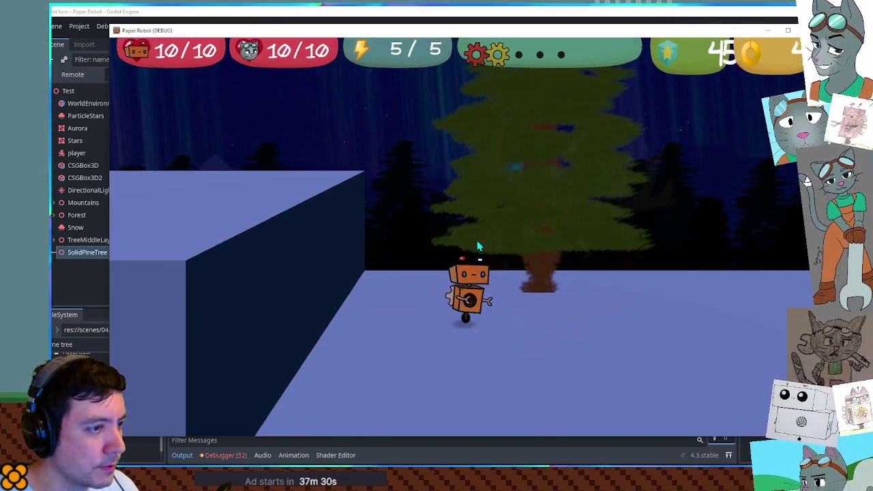
# - Set Alpha Cut under Flags on Sprite3D and Sprite3D2, then save and run with F5
pyautogui.hotkey('alt', 'Tab')
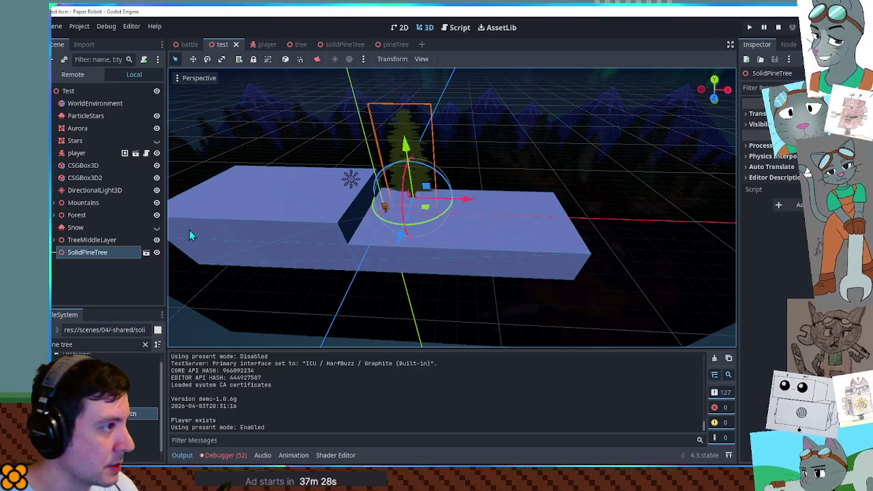
pyautogui.click(144, 253)
pyautogui.click(87, 153)
pyautogui.keyDown('shift'); pyautogui.click(85, 140); pyautogui.keyUp('shift')
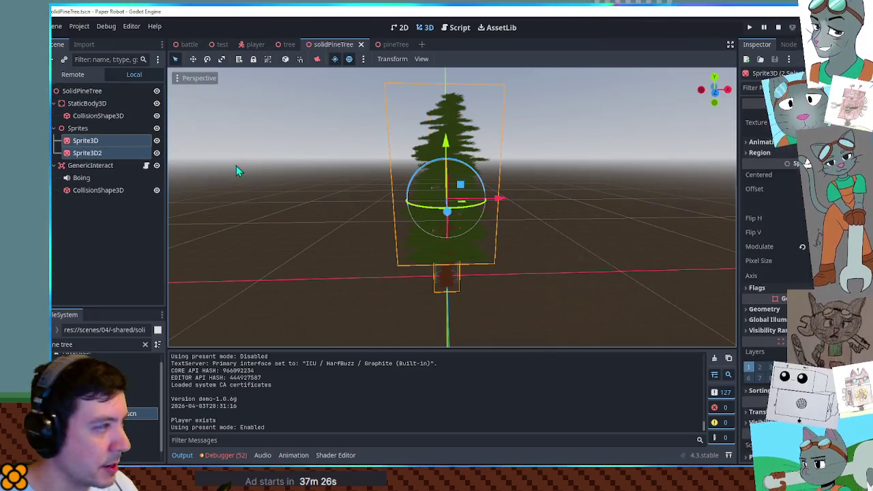
pyautogui.click(776, 288)
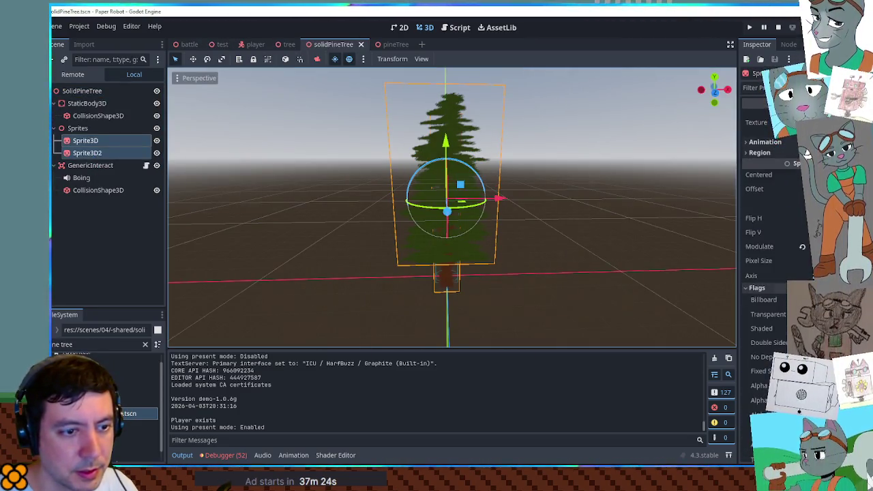
pyautogui.press('F5')
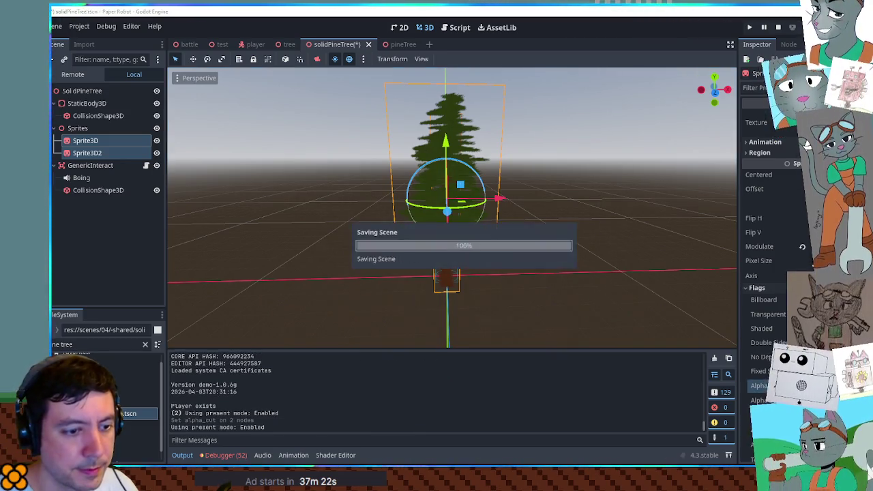
# - Relaunch the game and walk the robot around the pine tree, swinging the camera
pyautogui.click(704, 11)
pyautogui.press('F5')
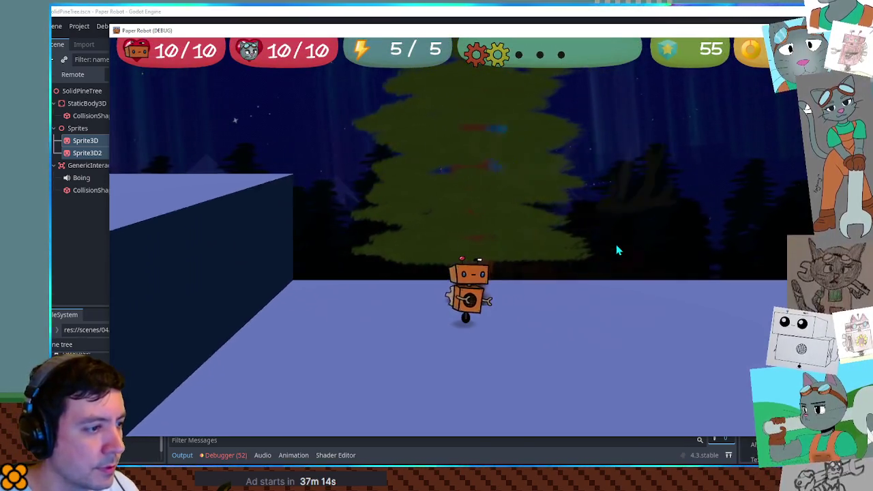
pyautogui.press('a')
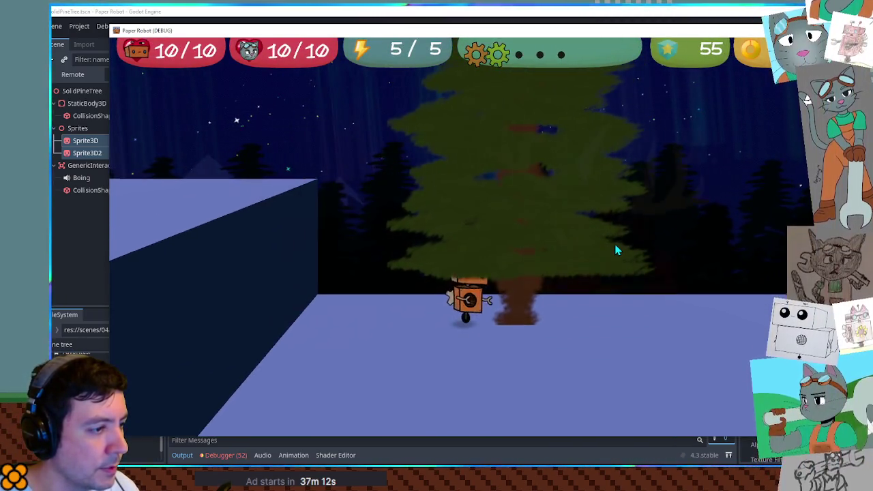
pyautogui.press('s')
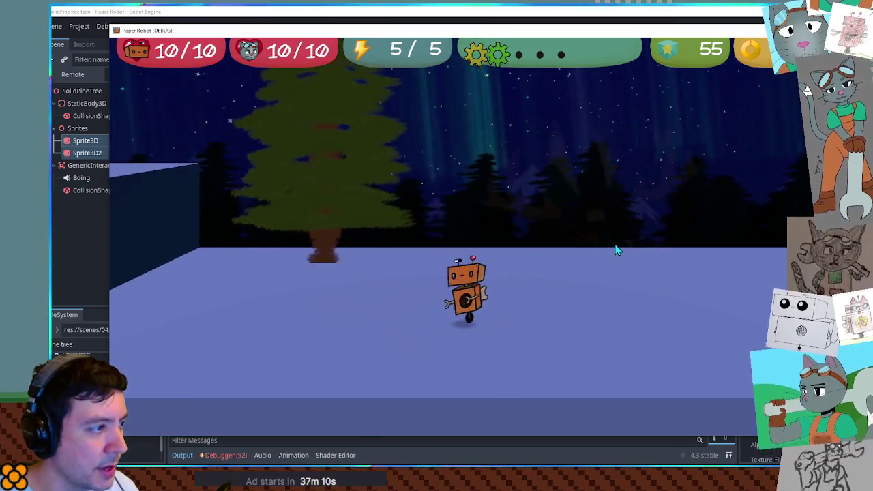
pyautogui.press('a')
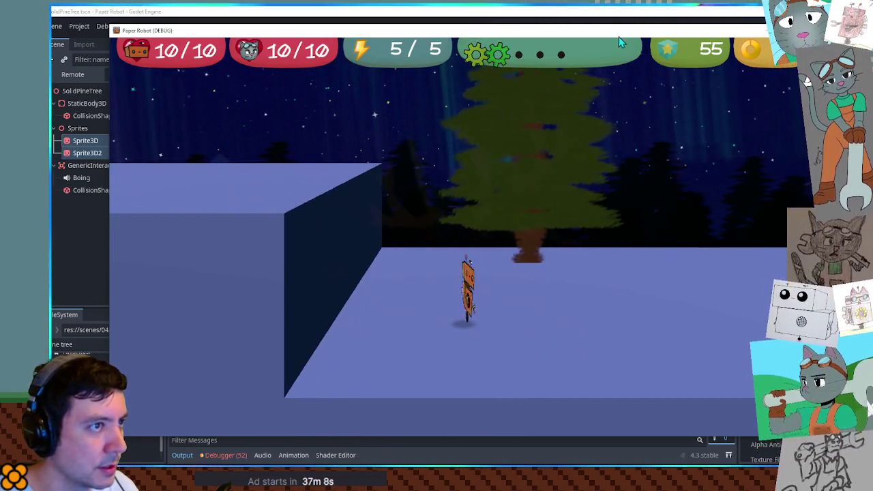
pyautogui.press('d')
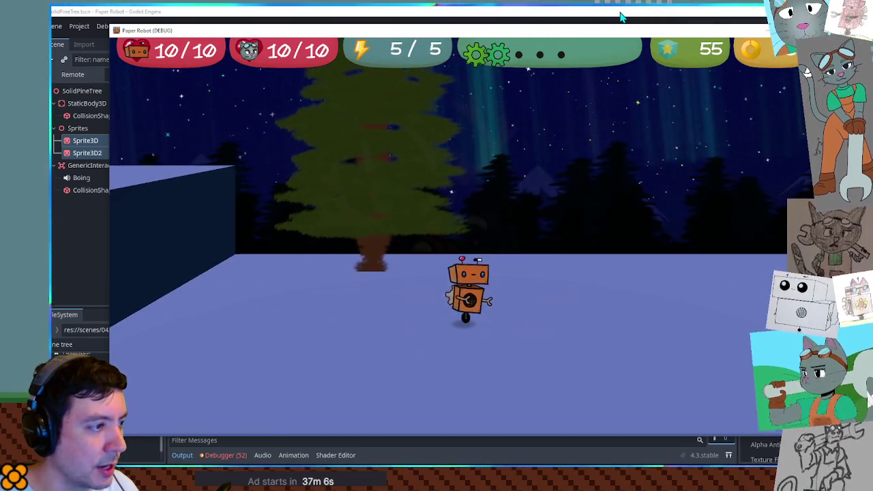
pyautogui.press('a')
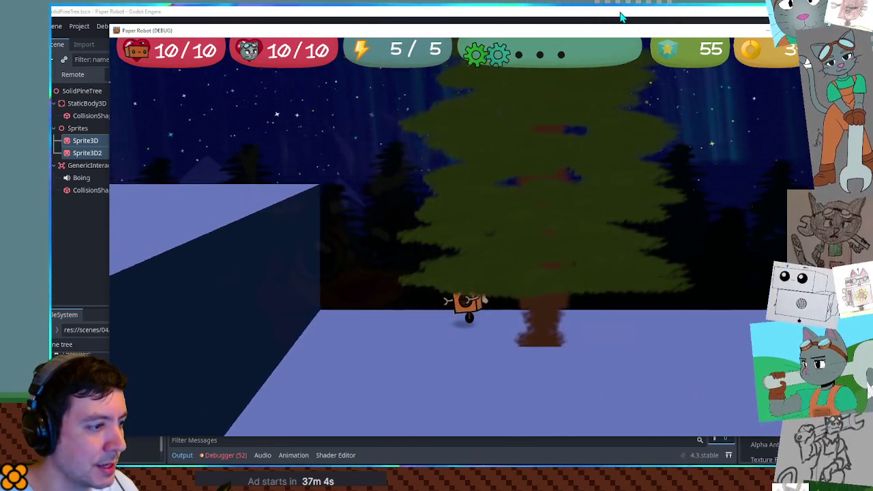
pyautogui.press('d')
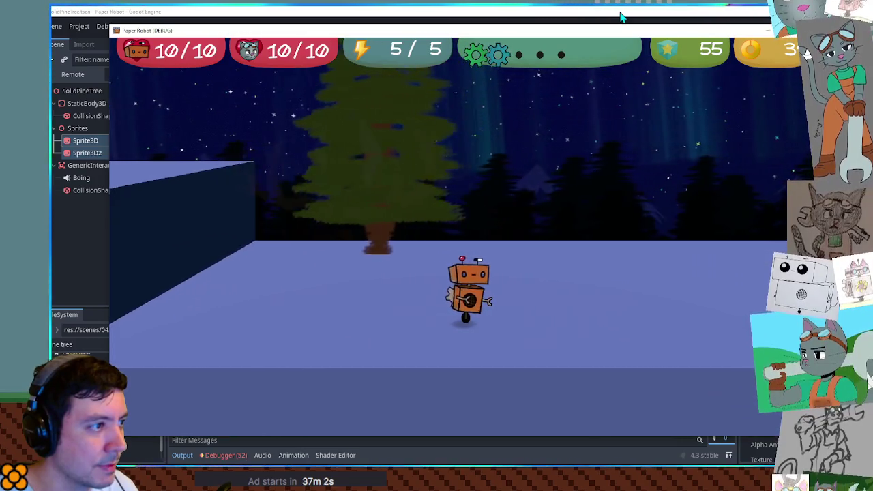
pyautogui.press('w')
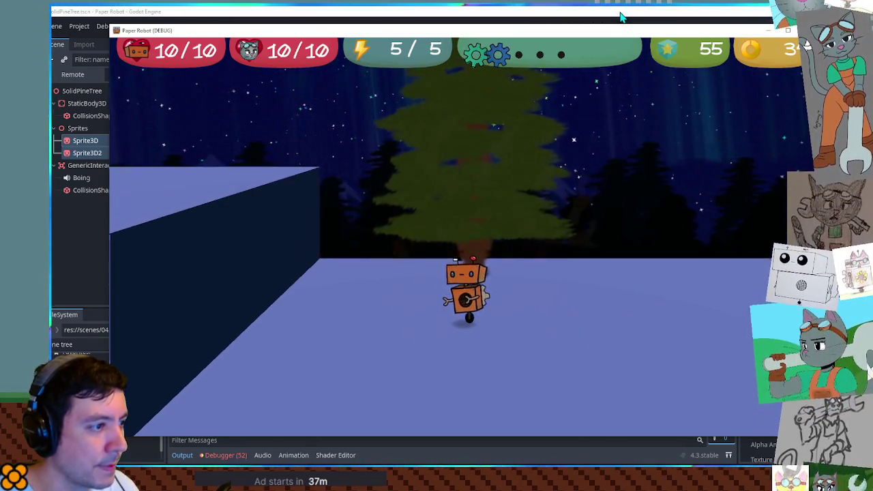
pyautogui.press('s')
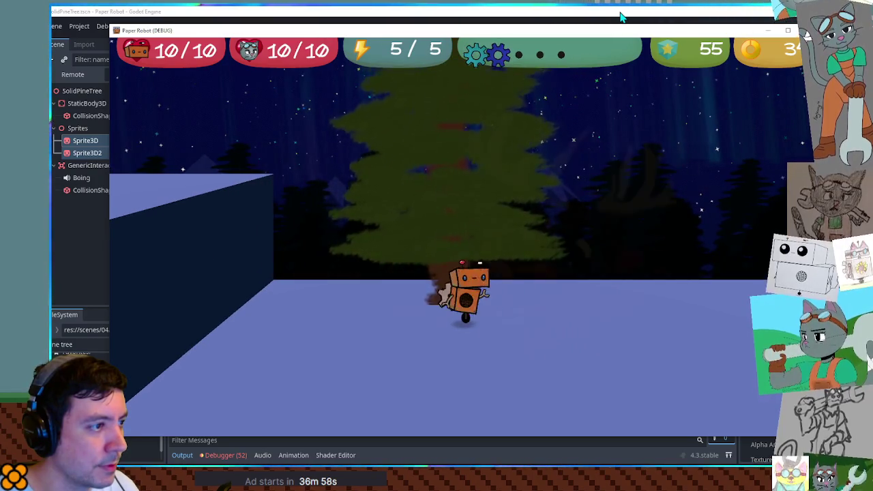
pyautogui.press('a')
# - Walk the robot toward and away from the pine tree repeatedly, ending in front of it
pyautogui.press('d')
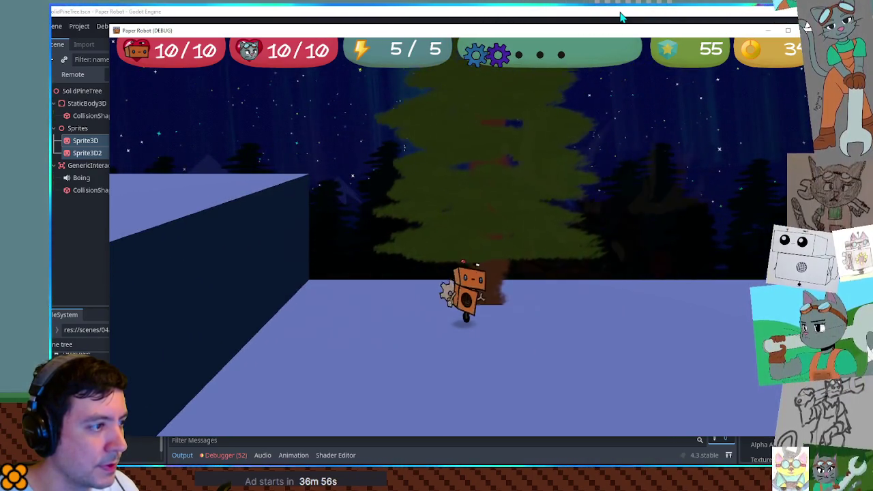
pyautogui.press('d')
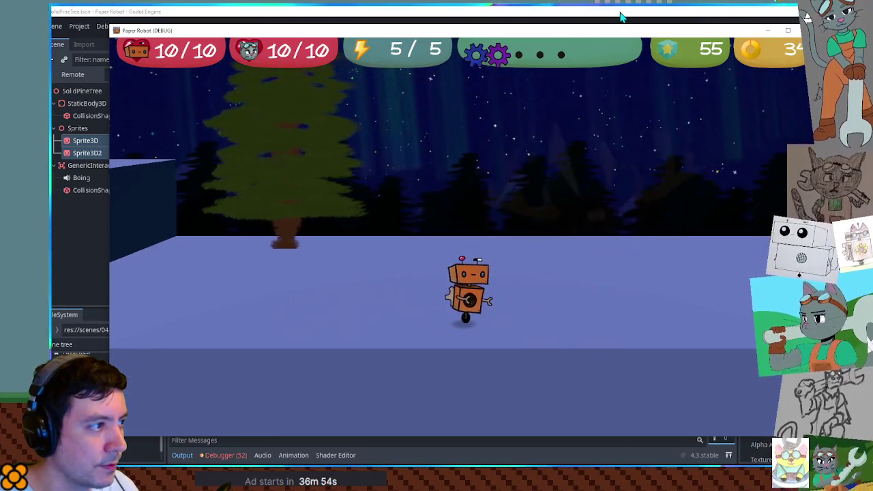
pyautogui.press('a')
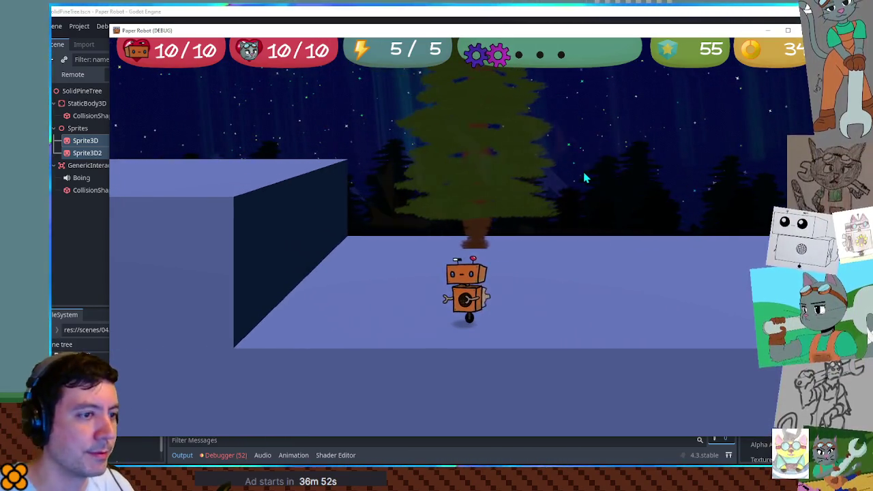
pyautogui.press('w')
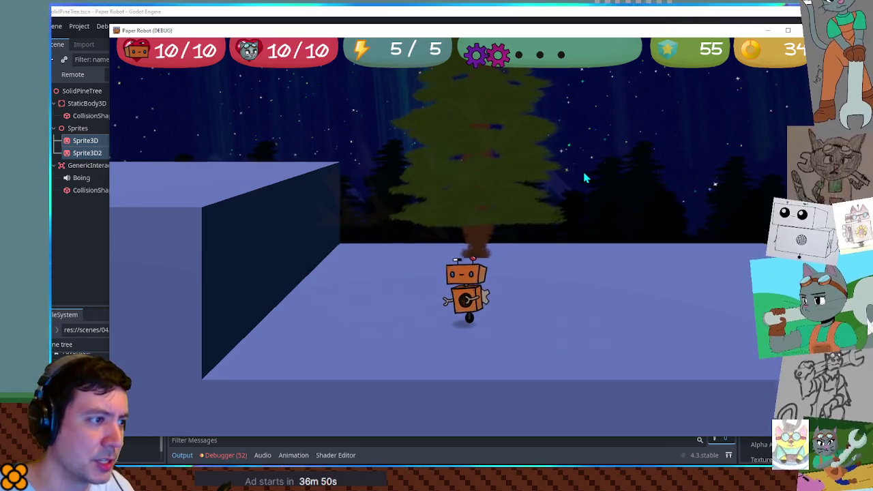
pyautogui.press('s')
pyautogui.press('d')
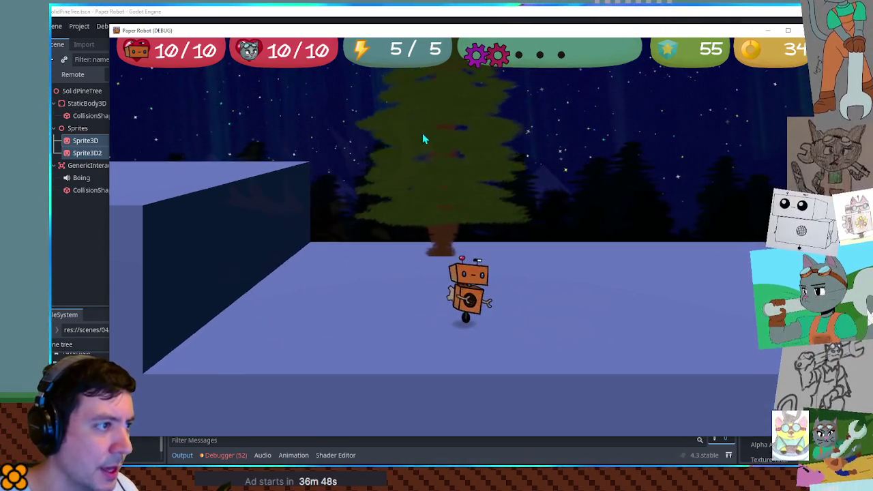
pyautogui.press('a')
pyautogui.press('w')
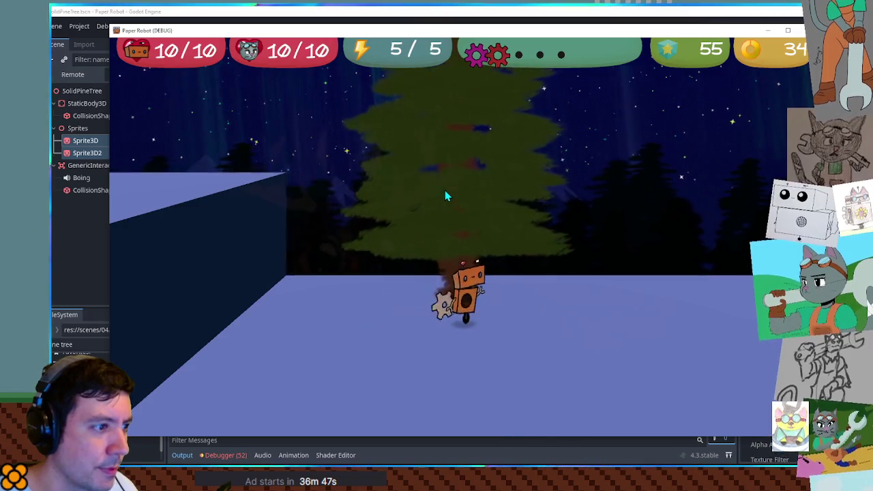
pyautogui.press('s')
pyautogui.press('d')
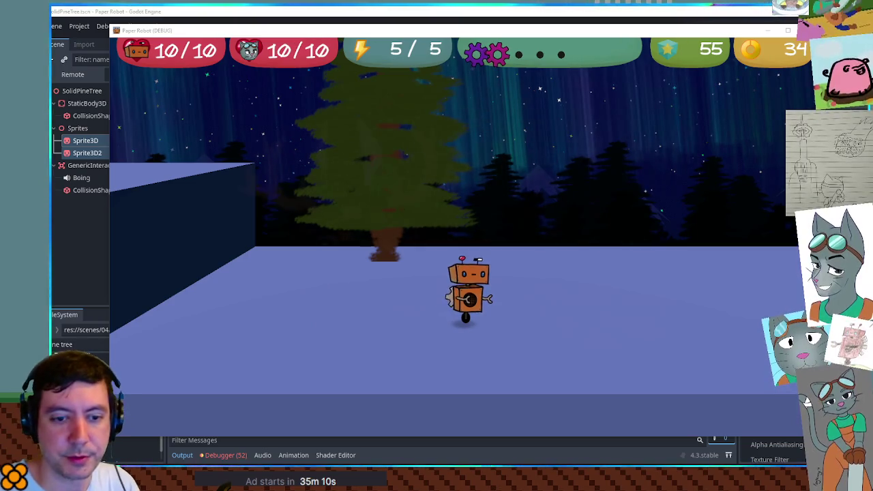
# - Stop the test game with F8 to return to the solidPineTree editor view
pyautogui.press('F8')
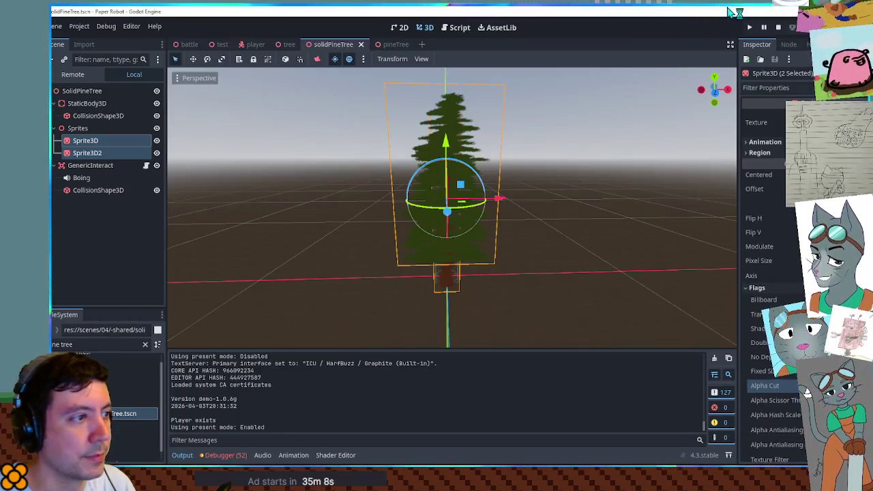
# - Briefly open the pineTree scene tab, then close it
pyautogui.moveTo(392, 48)
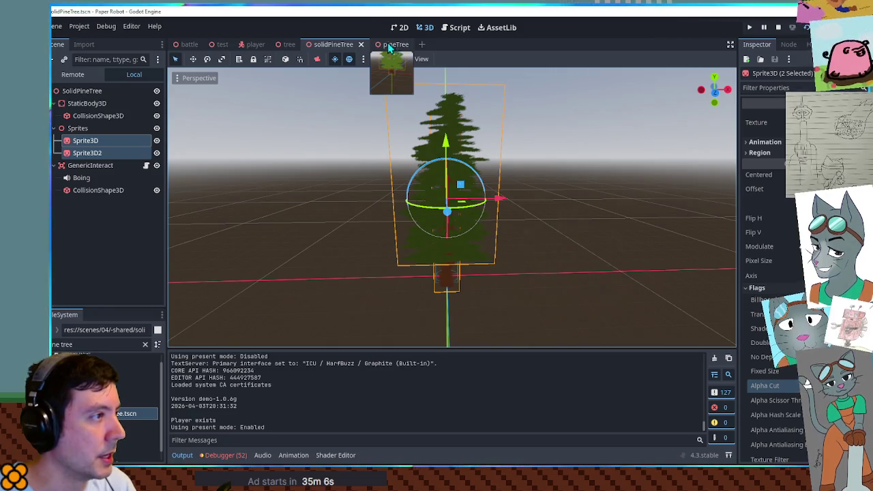
pyautogui.click(290, 45)
pyautogui.click(390, 45)
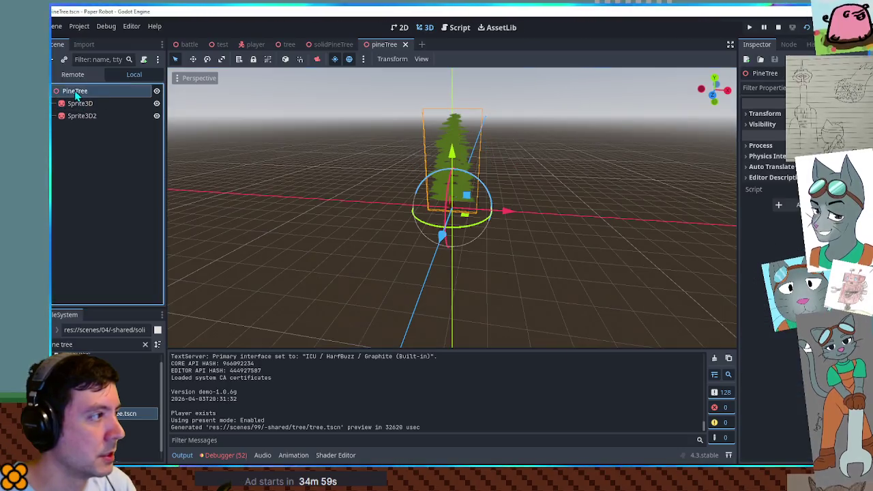
pyautogui.middleClick(392, 47)
# - Paste the bark, bark2 and bark3 sprites under solidPineTree's Sprites node
pyautogui.click(77, 128)
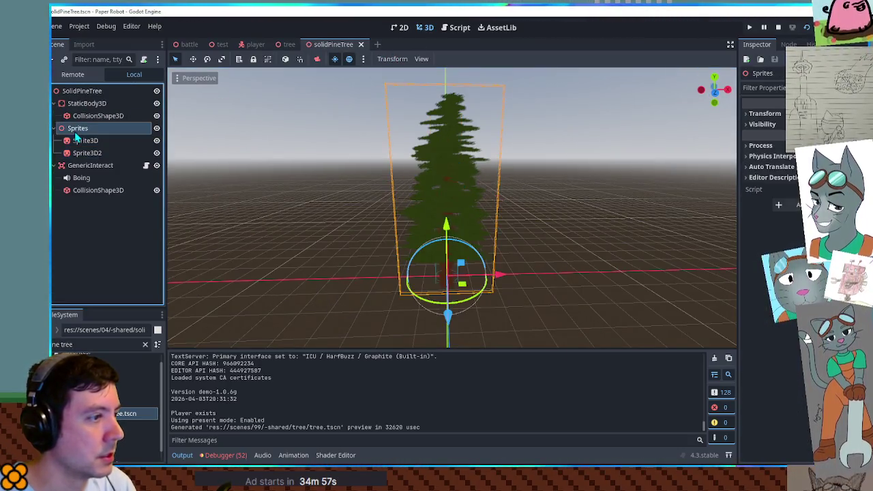
pyautogui.hotkey('ctrl', 'v')
pyautogui.scroll(4, 493, 251)
pyautogui.scroll(2, 491, 253)
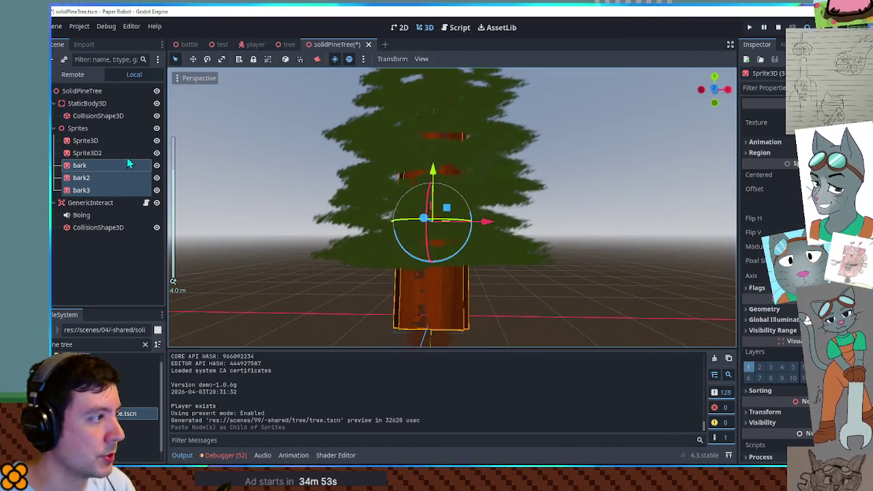
# - Hide Sprite3D and orbit the 3D view to inspect the new bark trunk
pyautogui.click(157, 140)
pyautogui.click(649, 300)
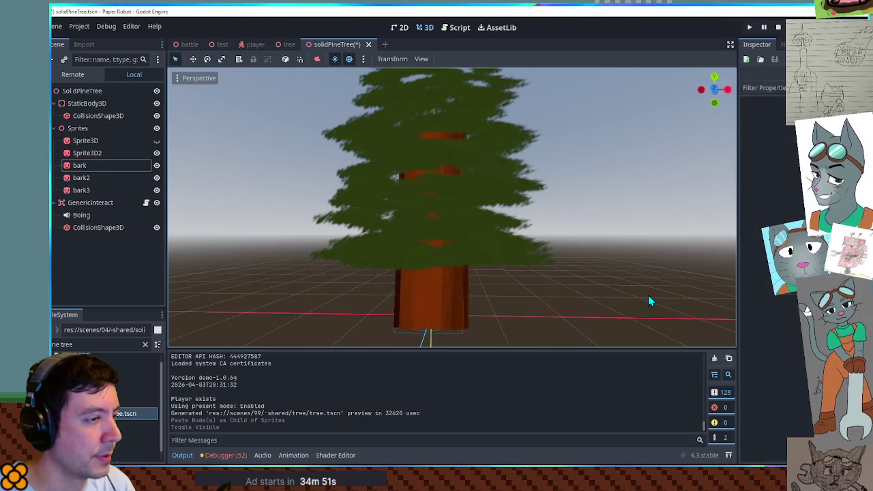
pyautogui.moveTo(606, 284)
pyautogui.mouseDown()
pyautogui.moveTo(658, 327)
pyautogui.moveTo(171, 318)
pyautogui.moveTo(567, 286)
pyautogui.moveTo(525, 279)
pyautogui.mouseUp()
pyautogui.scroll(-3, 523, 266)
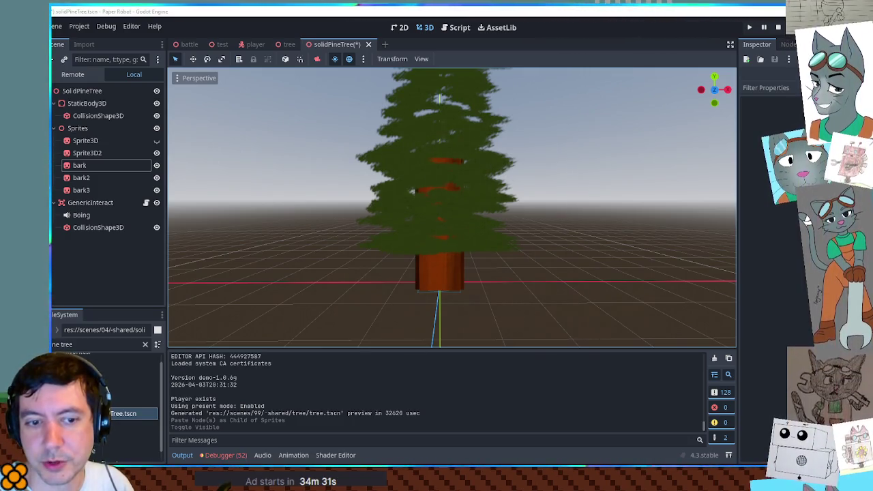
pyautogui.hotkey('alt', 'Tab')
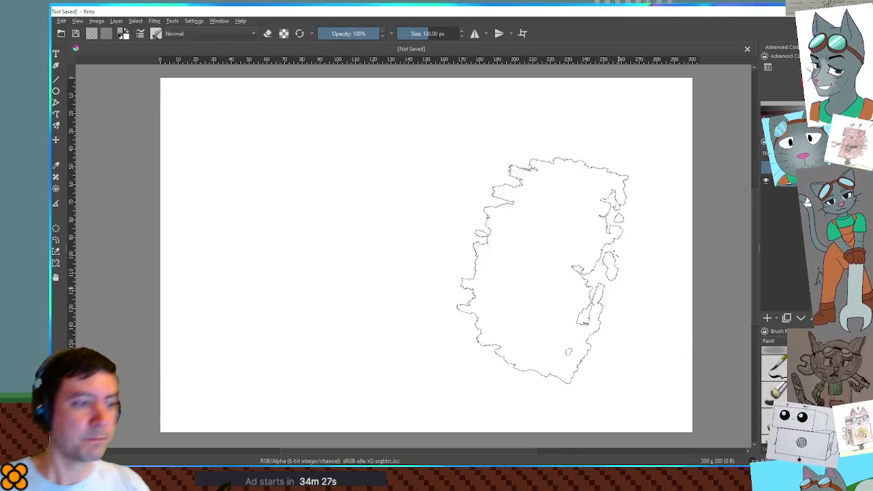
# - Shrink the Krita brush to a small size and undo a test stroke
pyautogui.moveTo(481, 242); pyautogui.dragTo(495, 239)
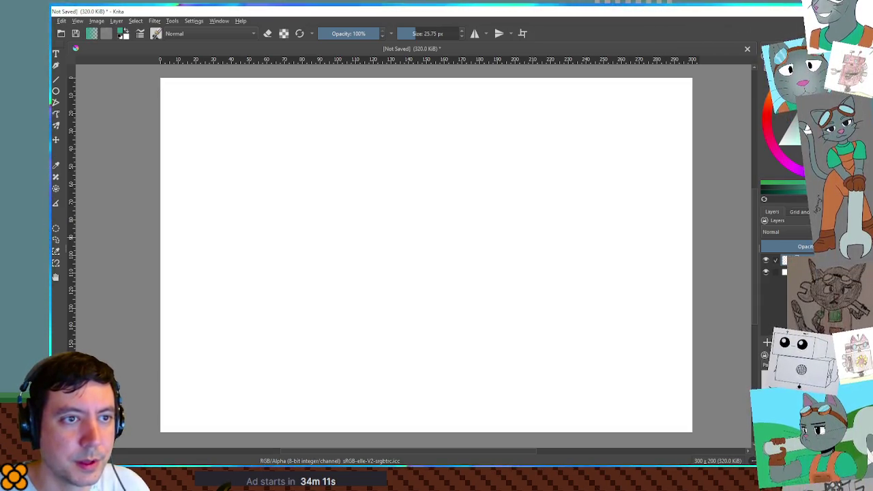
pyautogui.moveTo(321, 225)
pyautogui.mouseDown()
pyautogui.moveTo(228, 296)
pyautogui.moveTo(333, 315)
pyautogui.mouseUp()
pyautogui.hotkey('ctrl', 'z')
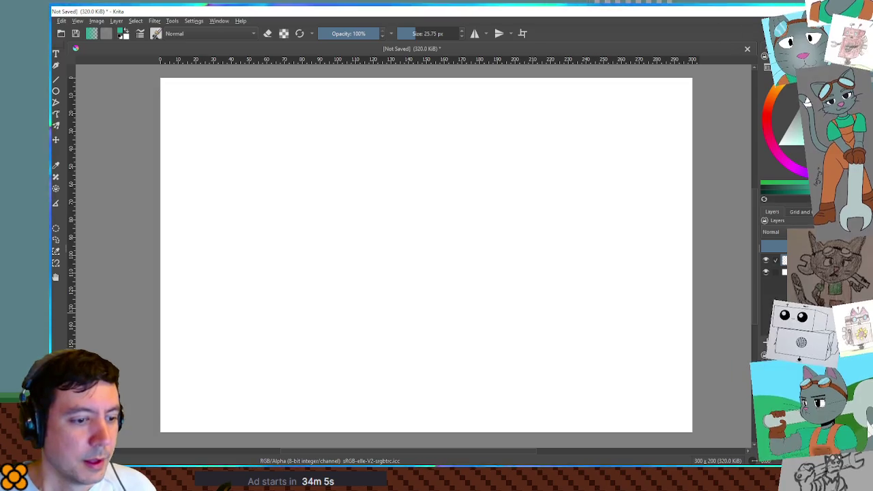
# - Check Godot's tree scene for reference, then return to Krita with a 40 px brush
pyautogui.hotkey('alt', 'Tab')
pyautogui.click(288, 44)
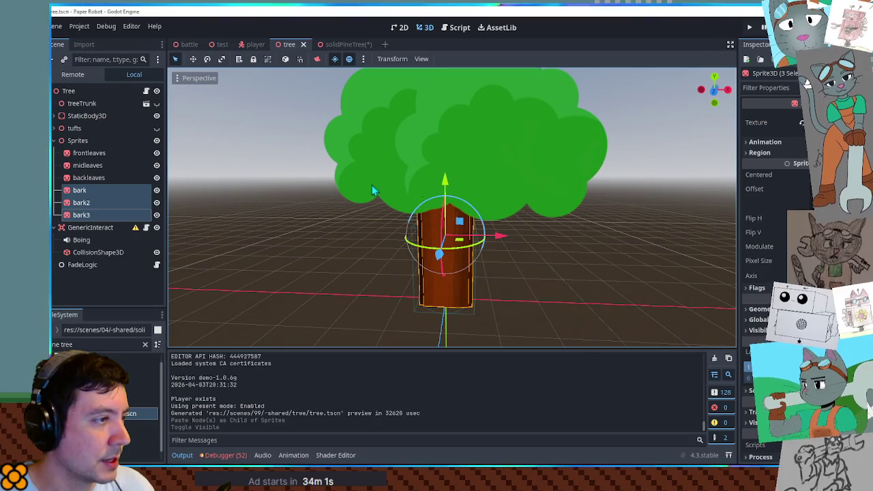
pyautogui.hotkey('alt', 'Tab')
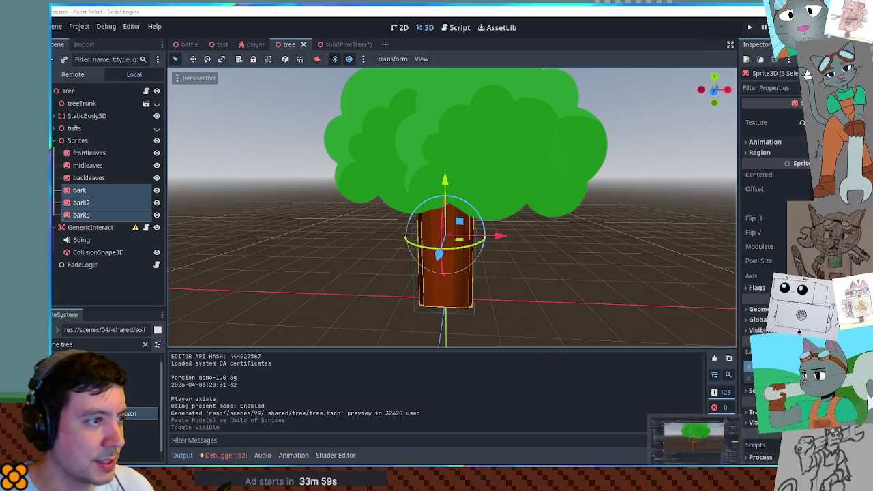
pyautogui.press(']')
pyautogui.press(']')
pyautogui.press(']')
# - Paint the broad teal body of the tree shape across the canvas
pyautogui.moveTo(314, 197)
pyautogui.mouseDown()
pyautogui.moveTo(298, 289)
pyautogui.moveTo(347, 230)
pyautogui.mouseUp()
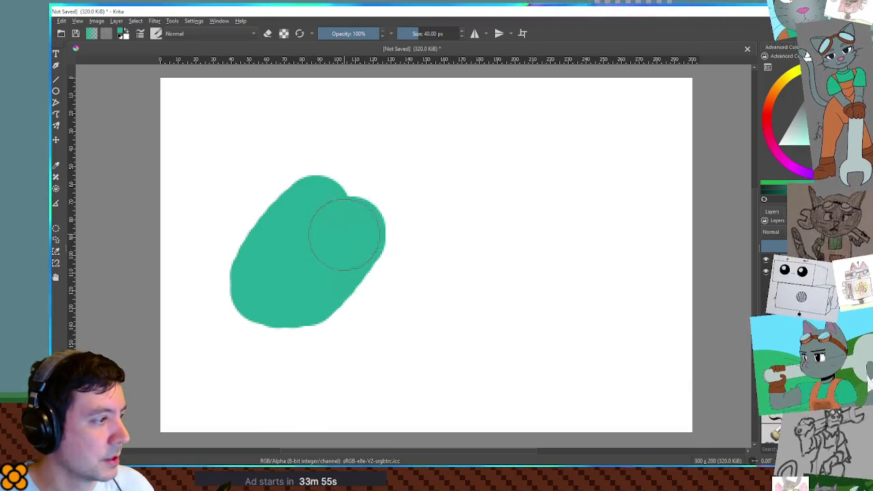
pyautogui.hotkey('ctrl', 'z')
pyautogui.moveTo(225, 292); pyautogui.dragTo(327, 191)
pyautogui.moveTo(293, 302)
pyautogui.mouseDown()
pyautogui.moveTo(374, 201)
pyautogui.moveTo(357, 293)
pyautogui.moveTo(409, 259)
pyautogui.moveTo(433, 200)
pyautogui.moveTo(450, 207)
pyautogui.moveTo(508, 313)
pyautogui.mouseUp()
pyautogui.moveTo(491, 220); pyautogui.dragTo(584, 351)
pyautogui.hotkey('ctrl', 'z')
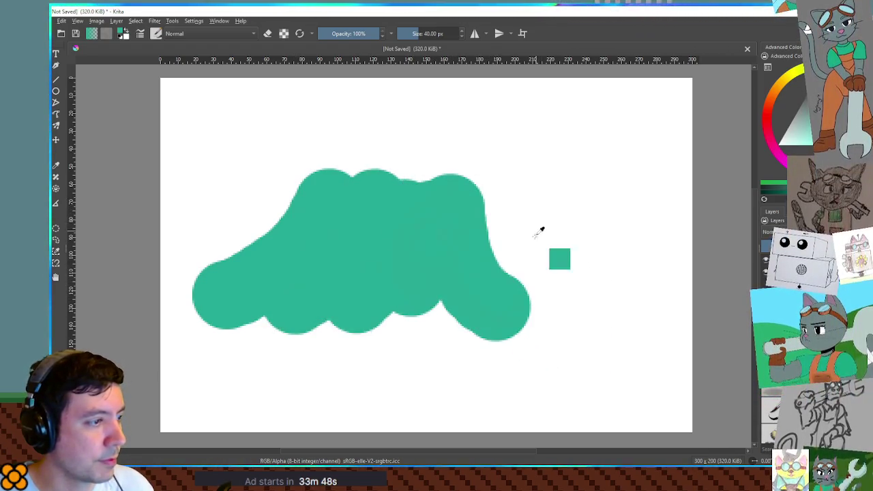
pyautogui.moveTo(635, 315)
pyautogui.mouseDown()
pyautogui.moveTo(552, 264)
pyautogui.moveTo(555, 272)
pyautogui.moveTo(523, 289)
pyautogui.moveTo(464, 185)
pyautogui.moveTo(433, 293)
pyautogui.moveTo(414, 282)
pyautogui.moveTo(408, 202)
pyautogui.mouseUp()
# - With a smaller brush, fill the left slope, add a top lobe and round the right edge
pyautogui.moveTo(317, 236); pyautogui.dragTo(293, 235)
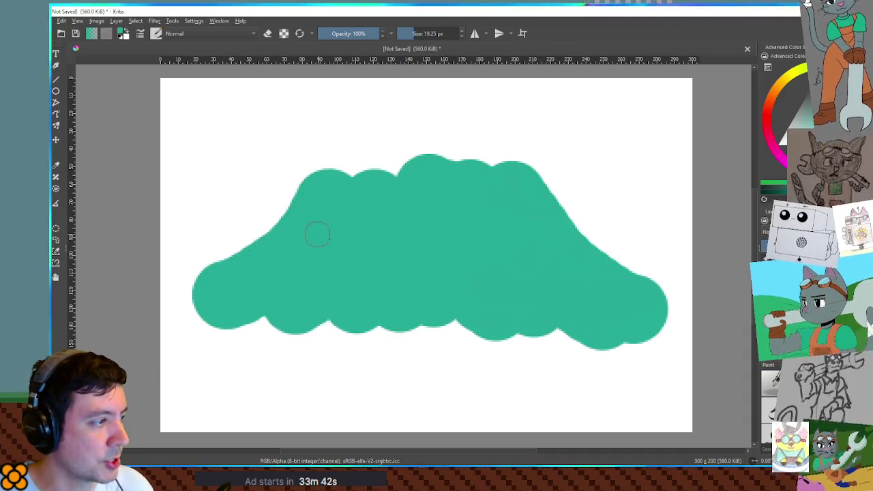
pyautogui.moveTo(193, 294); pyautogui.dragTo(183, 301)
pyautogui.moveTo(199, 270); pyautogui.dragTo(326, 176)
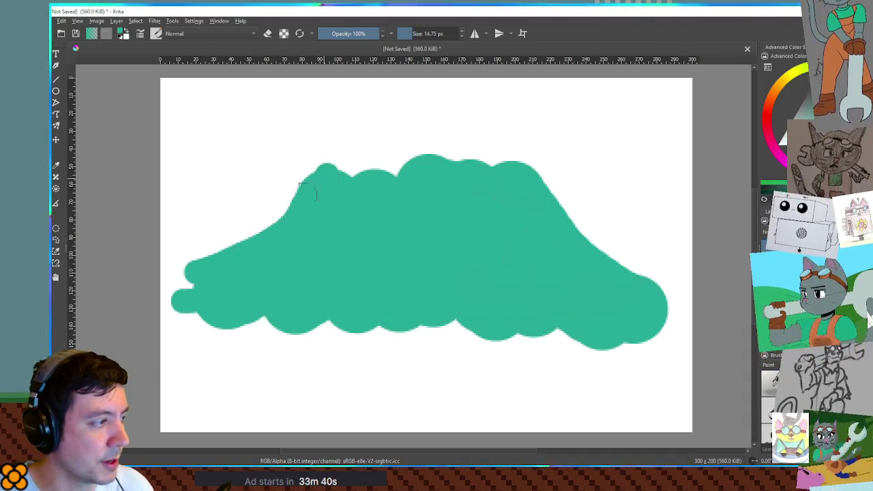
pyautogui.moveTo(212, 247); pyautogui.dragTo(337, 159)
pyautogui.moveTo(238, 211); pyautogui.dragTo(314, 199)
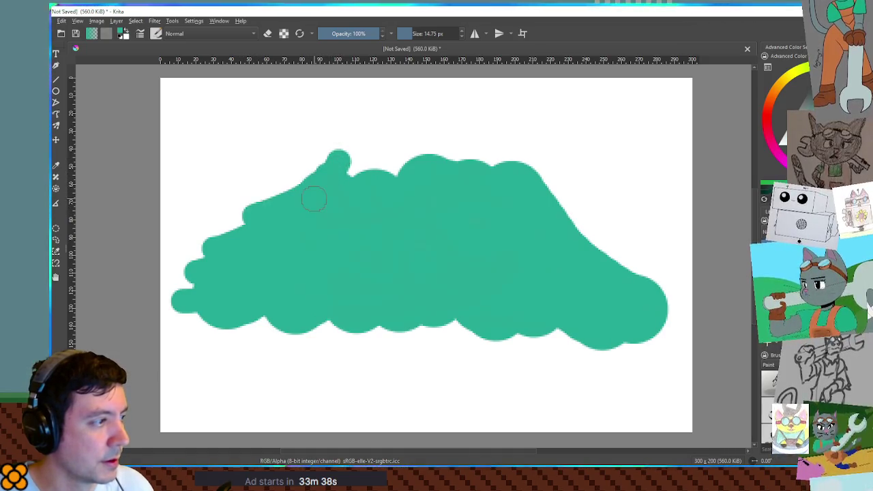
pyautogui.moveTo(579, 205)
pyautogui.mouseDown()
pyautogui.moveTo(631, 246)
pyautogui.moveTo(588, 253)
pyautogui.moveTo(656, 297)
pyautogui.moveTo(623, 307)
pyautogui.moveTo(641, 348)
pyautogui.moveTo(672, 293)
pyautogui.moveTo(655, 320)
pyautogui.mouseUp()
pyautogui.press('e')
pyautogui.moveTo(662, 282)
pyautogui.mouseDown()
pyautogui.moveTo(654, 296)
pyautogui.moveTo(664, 296)
pyautogui.moveTo(609, 270)
pyautogui.mouseUp()
pyautogui.moveTo(666, 322); pyautogui.dragTo(598, 294)
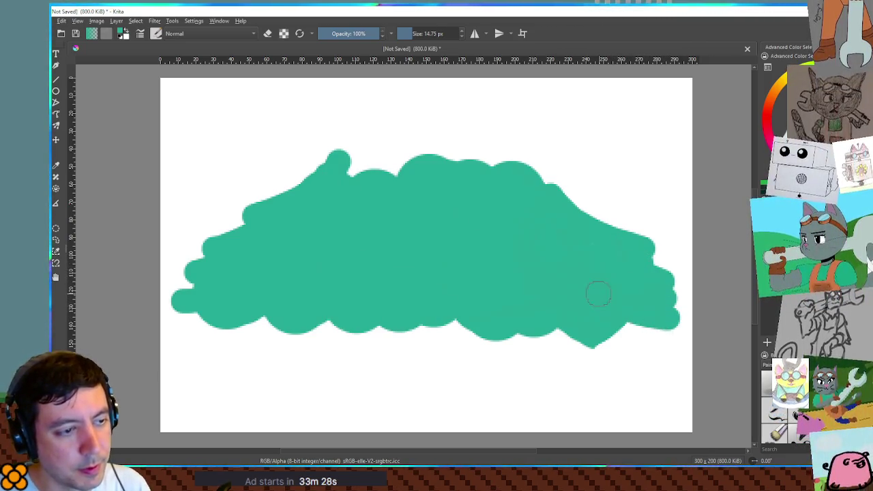
# - Scallop and fill the bottom edge, patch the top gap, and shift the blob lower
pyautogui.moveTo(644, 333); pyautogui.dragTo(591, 301)
pyautogui.moveTo(625, 343)
pyautogui.mouseDown()
pyautogui.moveTo(594, 331)
pyautogui.moveTo(541, 288)
pyautogui.moveTo(577, 334)
pyautogui.moveTo(531, 329)
pyautogui.moveTo(491, 343)
pyautogui.mouseUp()
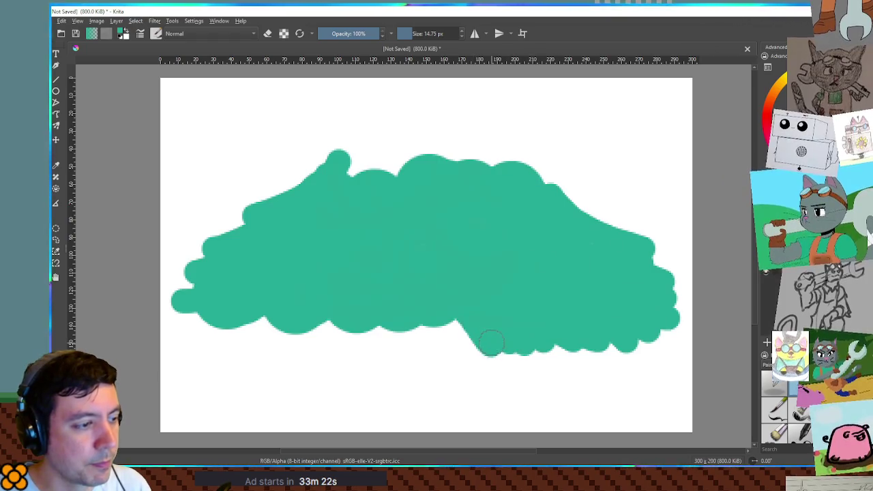
pyautogui.moveTo(454, 314)
pyautogui.mouseDown()
pyautogui.moveTo(455, 346)
pyautogui.moveTo(416, 339)
pyautogui.mouseUp()
pyautogui.moveTo(472, 346)
pyautogui.mouseDown()
pyautogui.moveTo(423, 326)
pyautogui.moveTo(362, 337)
pyautogui.moveTo(326, 327)
pyautogui.moveTo(198, 331)
pyautogui.moveTo(250, 310)
pyautogui.mouseUp()
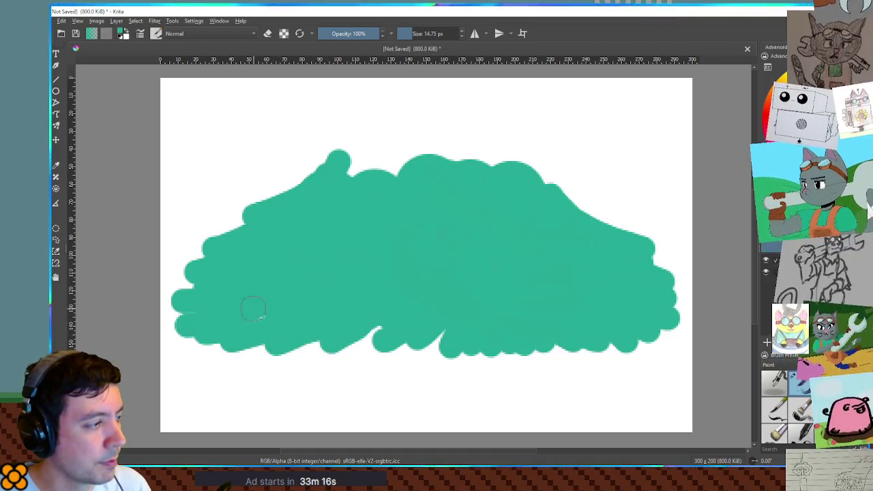
pyautogui.moveTo(312, 331)
pyautogui.mouseDown()
pyautogui.moveTo(294, 361)
pyautogui.moveTo(360, 346)
pyautogui.moveTo(358, 330)
pyautogui.mouseUp()
pyautogui.moveTo(351, 372)
pyautogui.mouseDown()
pyautogui.moveTo(399, 359)
pyautogui.moveTo(404, 328)
pyautogui.moveTo(446, 355)
pyautogui.moveTo(453, 370)
pyautogui.moveTo(421, 375)
pyautogui.moveTo(489, 363)
pyautogui.moveTo(502, 374)
pyautogui.moveTo(570, 364)
pyautogui.moveTo(555, 353)
pyautogui.moveTo(569, 334)
pyautogui.moveTo(593, 338)
pyautogui.mouseUp()
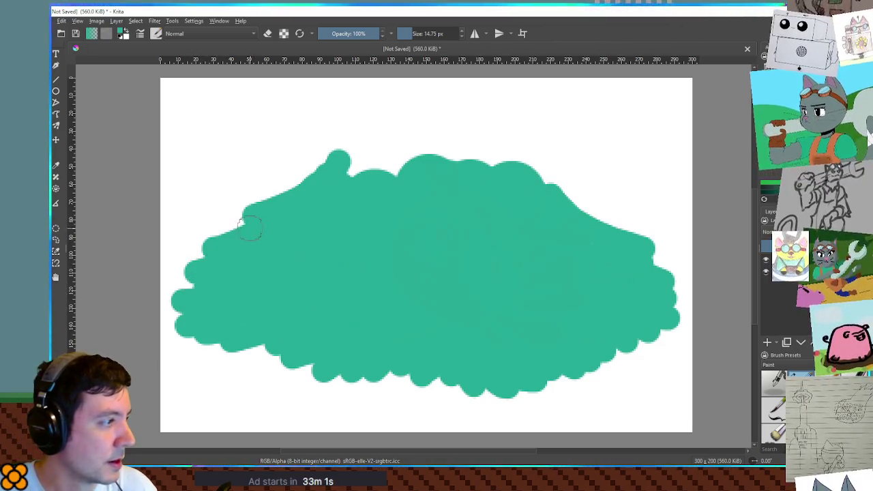
pyautogui.moveTo(356, 173)
pyautogui.mouseDown()
pyautogui.moveTo(427, 170)
pyautogui.moveTo(335, 158)
pyautogui.mouseUp()
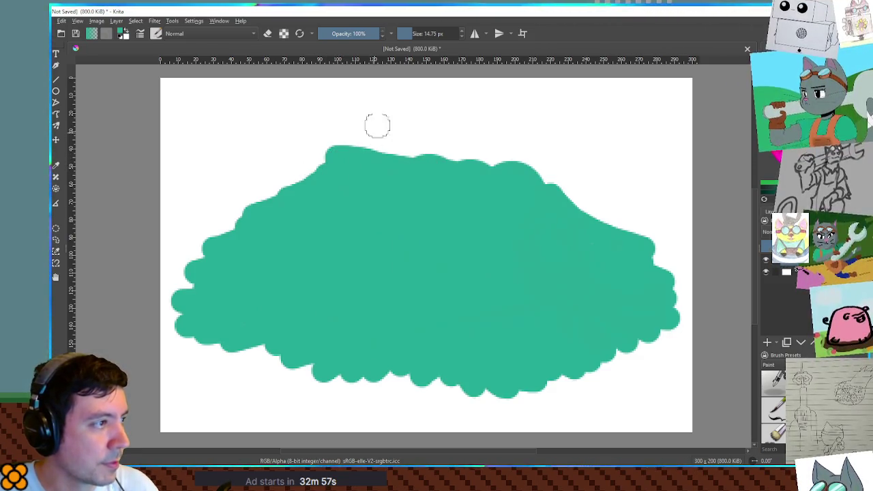
pyautogui.moveTo(454, 179); pyautogui.dragTo(462, 208)
# - Brush a pointed teal peak above the blob and fill the notches along both slopes
pyautogui.press('b')
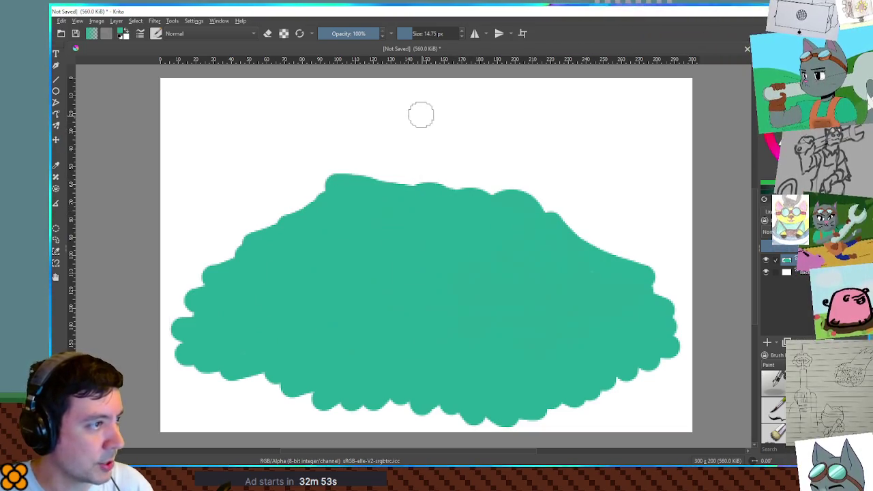
pyautogui.moveTo(418, 112)
pyautogui.mouseDown()
pyautogui.moveTo(336, 170)
pyautogui.moveTo(303, 181)
pyautogui.moveTo(413, 143)
pyautogui.moveTo(360, 184)
pyautogui.moveTo(349, 181)
pyautogui.moveTo(278, 212)
pyautogui.mouseUp()
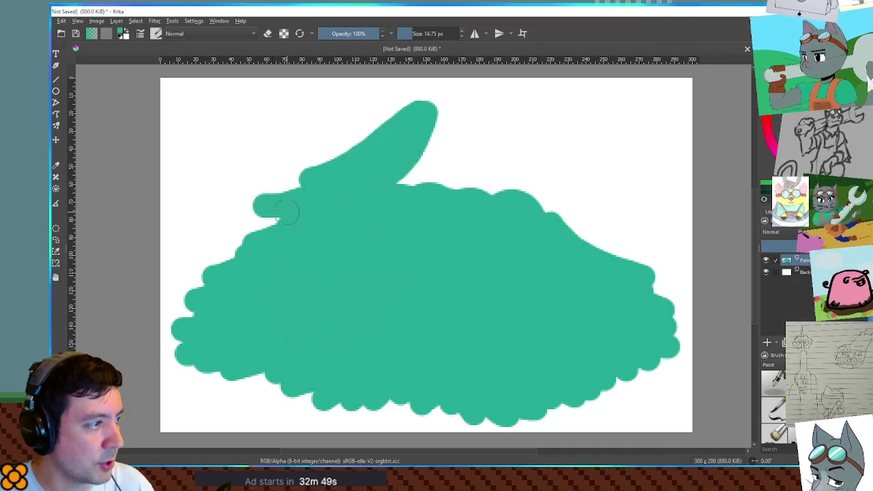
pyautogui.moveTo(434, 104)
pyautogui.mouseDown()
pyautogui.moveTo(491, 150)
pyautogui.moveTo(557, 172)
pyautogui.mouseUp()
pyautogui.moveTo(423, 98); pyautogui.dragTo(526, 167)
pyautogui.moveTo(477, 155)
pyautogui.mouseDown()
pyautogui.moveTo(570, 198)
pyautogui.moveTo(617, 253)
pyautogui.mouseUp()
pyautogui.moveTo(477, 183)
pyautogui.mouseDown()
pyautogui.moveTo(438, 136)
pyautogui.moveTo(438, 172)
pyautogui.mouseUp()
pyautogui.moveTo(299, 180)
pyautogui.mouseDown()
pyautogui.moveTo(371, 138)
pyautogui.moveTo(389, 155)
pyautogui.mouseUp()
pyautogui.moveTo(450, 117); pyautogui.dragTo(512, 142)
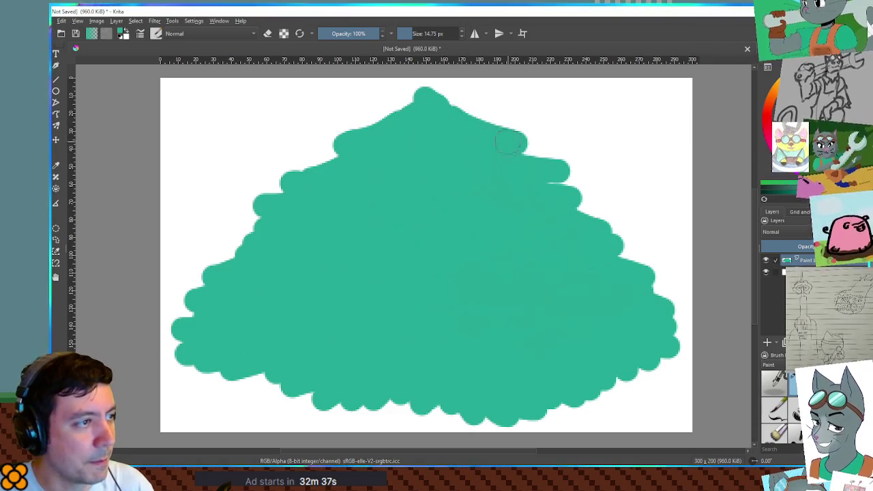
pyautogui.moveTo(438, 104); pyautogui.dragTo(457, 128)
pyautogui.moveTo(563, 201); pyautogui.dragTo(554, 219)
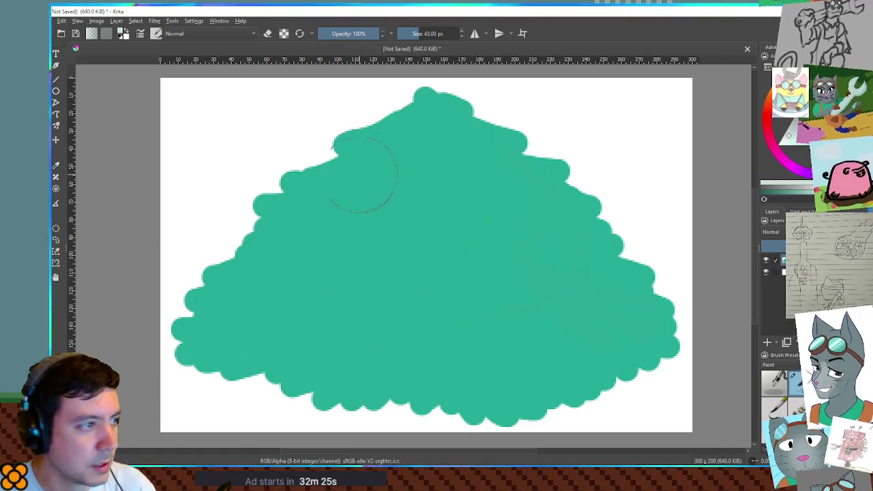
pyautogui.moveTo(425, 102); pyautogui.dragTo(341, 147)
# - Paint lighter teal bands on the upper-left slope, both sides of the peak and the upper-right edge
pyautogui.hotkey('ctrl', 'z')
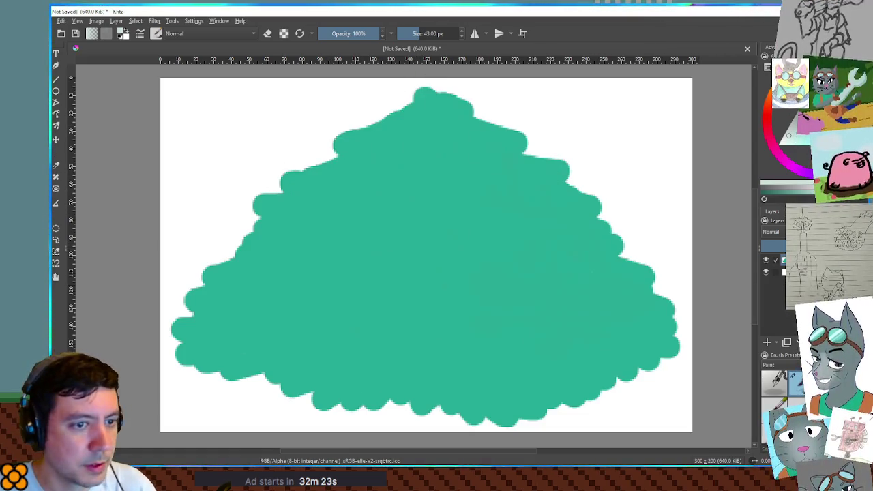
pyautogui.moveTo(408, 109); pyautogui.dragTo(249, 240)
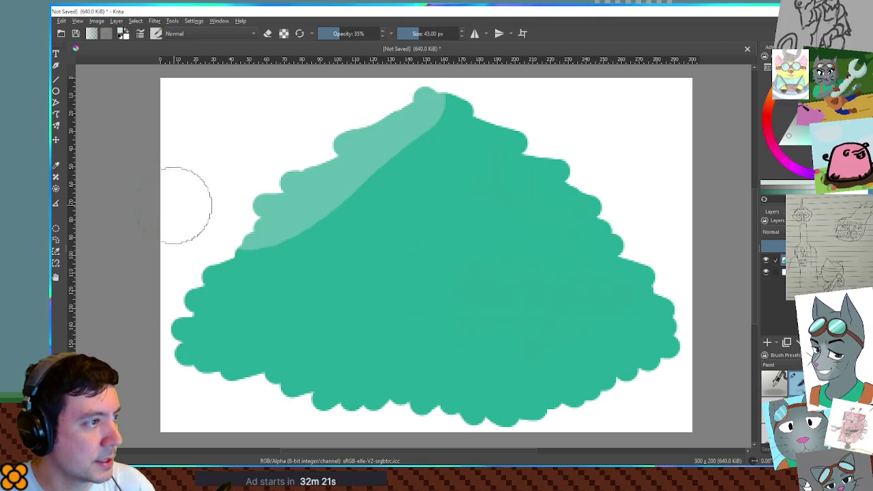
pyautogui.hotkey('ctrl', 'z')
pyautogui.moveTo(373, 108); pyautogui.dragTo(308, 109)
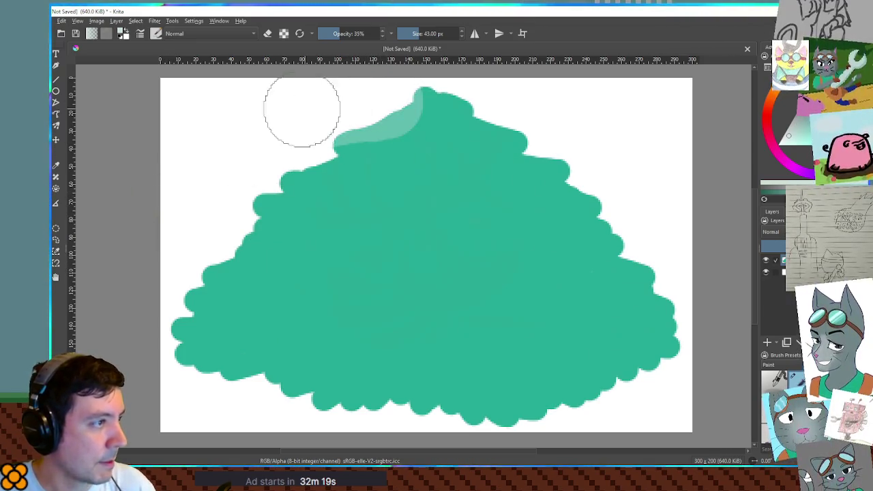
pyautogui.hotkey('ctrl', 'z')
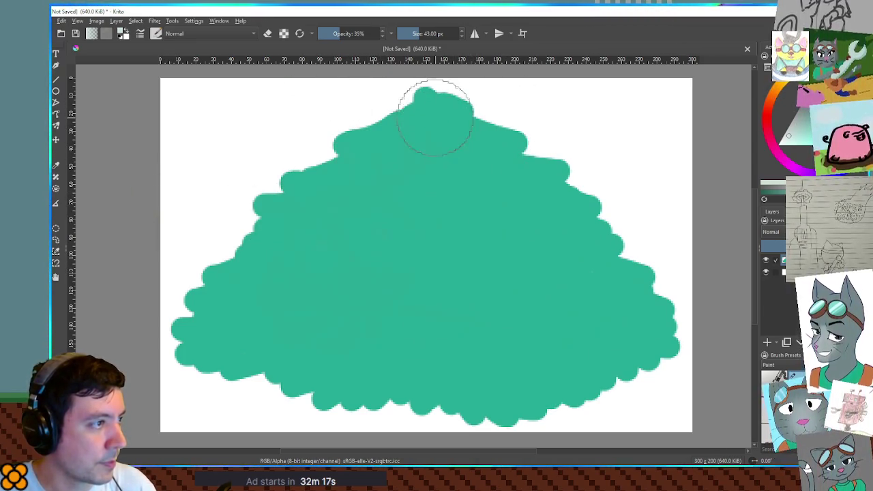
pyautogui.moveTo(310, 188)
pyautogui.mouseDown()
pyautogui.moveTo(264, 195)
pyautogui.moveTo(266, 213)
pyautogui.mouseUp()
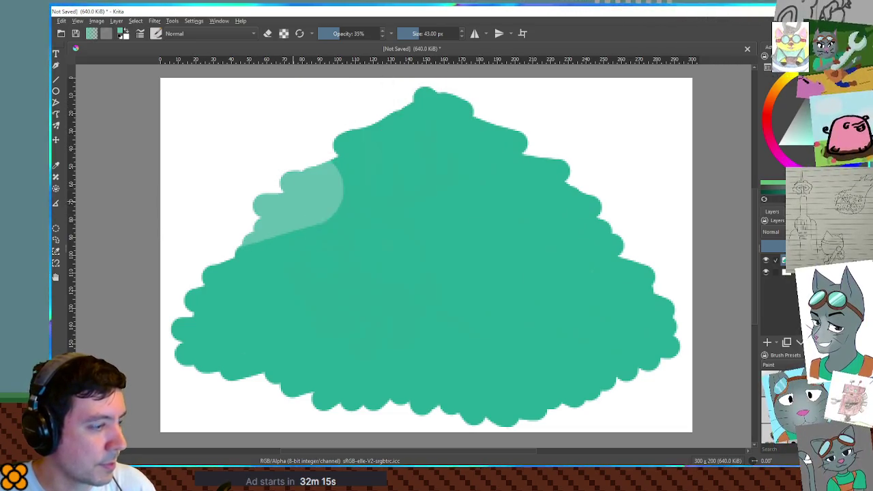
pyautogui.moveTo(423, 85); pyautogui.dragTo(362, 109)
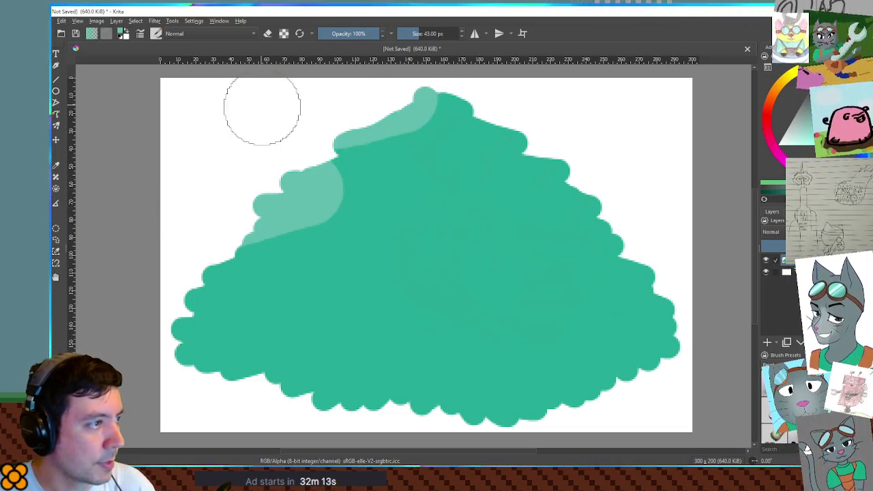
pyautogui.moveTo(471, 92); pyautogui.dragTo(507, 113)
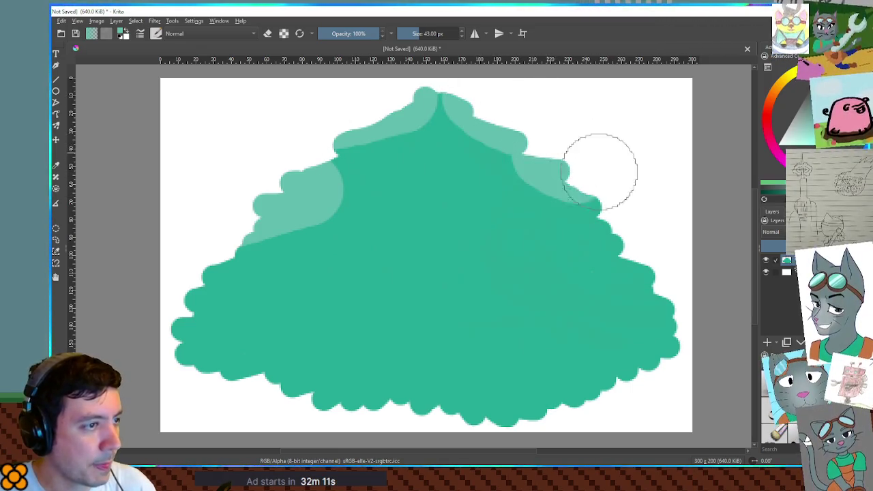
pyautogui.moveTo(511, 156)
pyautogui.mouseDown()
pyautogui.moveTo(617, 249)
pyautogui.moveTo(574, 220)
pyautogui.moveTo(563, 239)
pyautogui.moveTo(647, 283)
pyautogui.moveTo(672, 314)
pyautogui.moveTo(670, 364)
pyautogui.mouseUp()
# - Add light zigzag scallops along the lower-right edge and a diagonal stroke toward the bottom
pyautogui.moveTo(629, 328); pyautogui.dragTo(675, 345)
pyautogui.moveTo(599, 340); pyautogui.dragTo(651, 368)
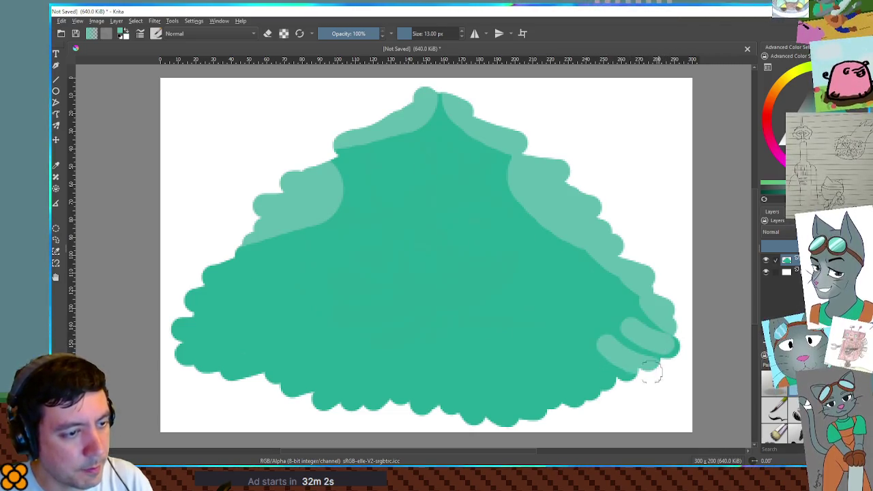
pyautogui.moveTo(593, 351)
pyautogui.mouseDown()
pyautogui.moveTo(625, 384)
pyautogui.moveTo(659, 391)
pyautogui.moveTo(656, 367)
pyautogui.mouseUp()
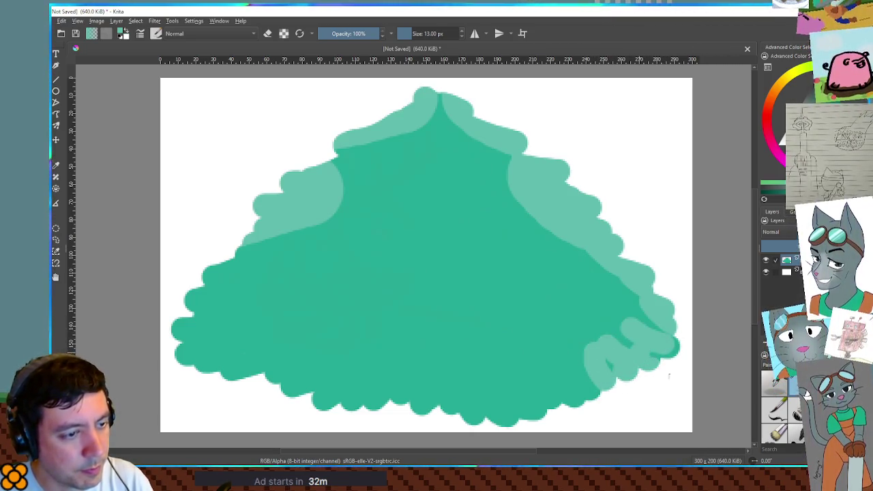
pyautogui.moveTo(588, 371)
pyautogui.mouseDown()
pyautogui.moveTo(548, 370)
pyautogui.moveTo(587, 398)
pyautogui.mouseUp()
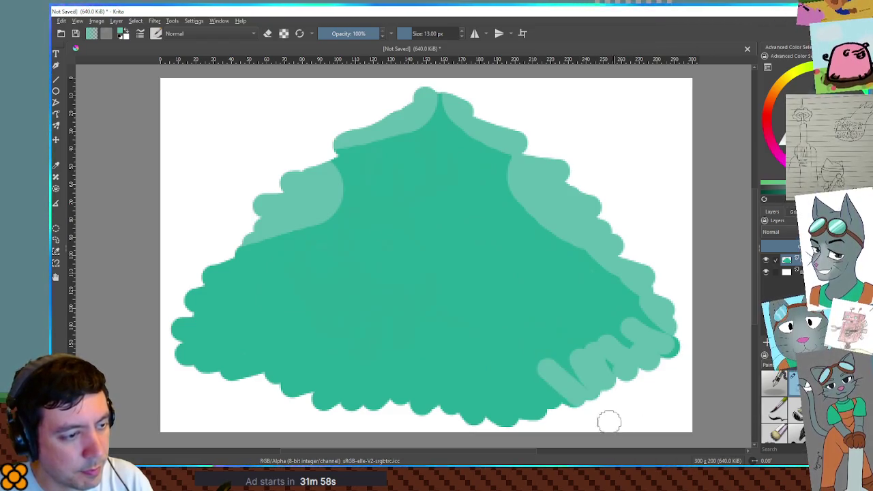
pyautogui.moveTo(530, 374)
pyautogui.mouseDown()
pyautogui.moveTo(542, 412)
pyautogui.moveTo(471, 420)
pyautogui.moveTo(415, 405)
pyautogui.moveTo(346, 407)
pyautogui.moveTo(174, 352)
pyautogui.mouseUp()
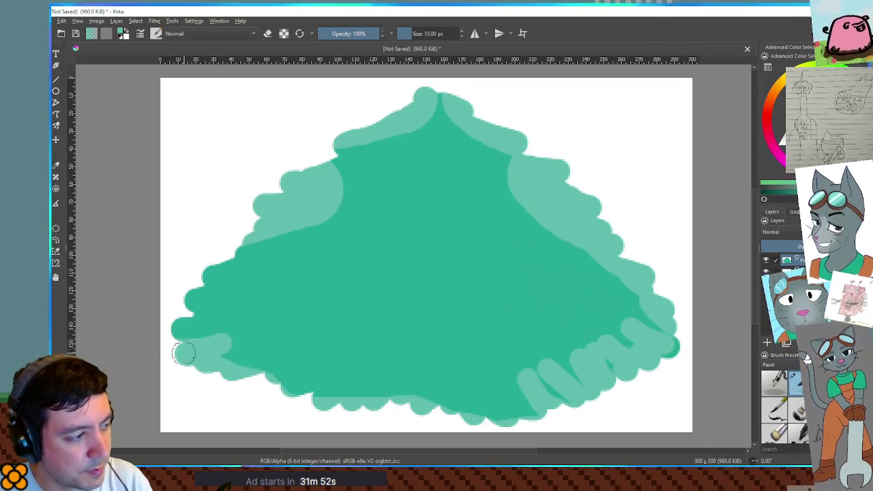
# - Paint light teal scallops along the bottom edge and edge the tree's left side
pyautogui.moveTo(248, 347)
pyautogui.mouseDown()
pyautogui.moveTo(263, 351)
pyautogui.moveTo(235, 370)
pyautogui.mouseUp()
pyautogui.moveTo(298, 363)
pyautogui.mouseDown()
pyautogui.moveTo(312, 402)
pyautogui.moveTo(338, 410)
pyautogui.mouseUp()
pyautogui.moveTo(314, 384)
pyautogui.mouseDown()
pyautogui.moveTo(339, 395)
pyautogui.moveTo(345, 408)
pyautogui.mouseUp()
pyautogui.moveTo(377, 376)
pyautogui.mouseDown()
pyautogui.moveTo(417, 384)
pyautogui.moveTo(434, 407)
pyautogui.moveTo(403, 407)
pyautogui.moveTo(453, 422)
pyautogui.moveTo(549, 420)
pyautogui.moveTo(455, 403)
pyautogui.mouseUp()
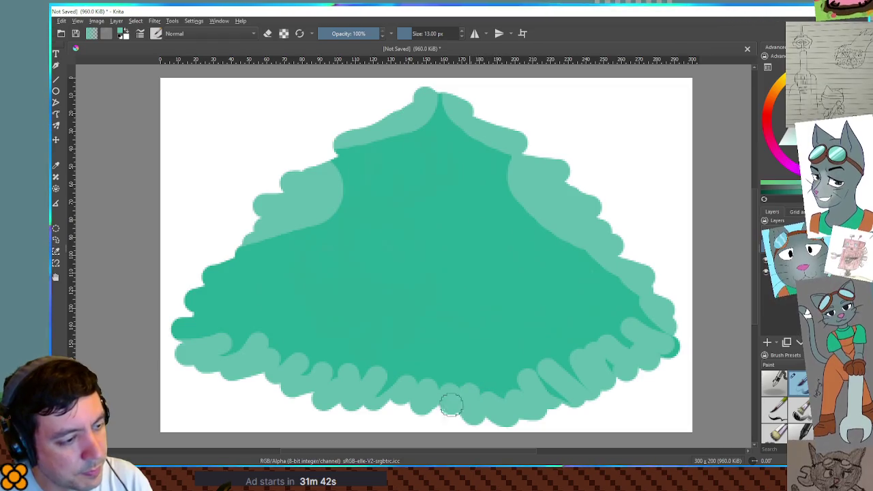
pyautogui.moveTo(196, 334)
pyautogui.mouseDown()
pyautogui.moveTo(175, 302)
pyautogui.moveTo(230, 259)
pyautogui.moveTo(174, 273)
pyautogui.moveTo(279, 248)
pyautogui.moveTo(194, 295)
pyautogui.moveTo(230, 302)
pyautogui.moveTo(199, 330)
pyautogui.mouseUp()
# - Paint a light scalloped row across the middle tier, lightening its left end
pyautogui.moveTo(298, 289)
pyautogui.mouseDown()
pyautogui.moveTo(334, 293)
pyautogui.moveTo(328, 300)
pyautogui.moveTo(351, 312)
pyautogui.moveTo(327, 315)
pyautogui.moveTo(419, 302)
pyautogui.moveTo(458, 319)
pyautogui.mouseUp()
pyautogui.moveTo(408, 310)
pyautogui.mouseDown()
pyautogui.moveTo(503, 316)
pyautogui.moveTo(610, 286)
pyautogui.moveTo(592, 283)
pyautogui.mouseUp()
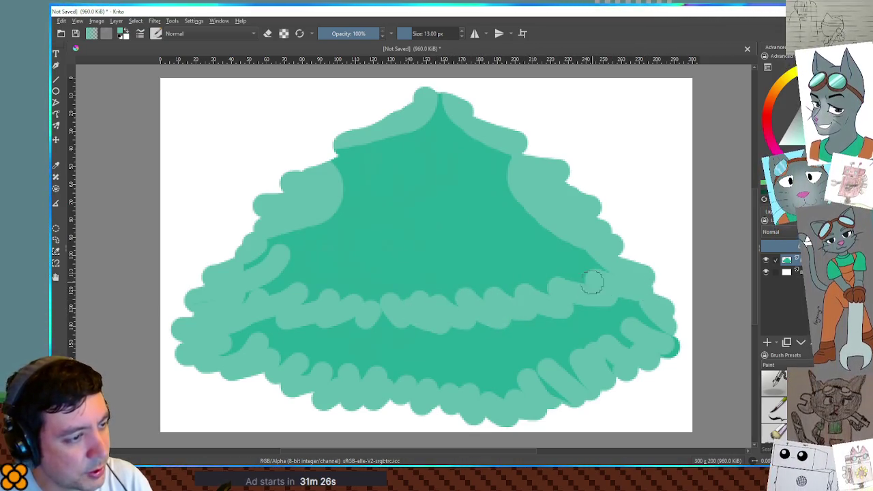
pyautogui.moveTo(302, 232); pyautogui.dragTo(254, 260)
# - Add a light scalloped row on the upper tier and outline the peak in light teal
pyautogui.moveTo(320, 187)
pyautogui.mouseDown()
pyautogui.moveTo(322, 162)
pyautogui.moveTo(423, 100)
pyautogui.mouseUp()
pyautogui.moveTo(368, 215)
pyautogui.mouseDown()
pyautogui.moveTo(311, 202)
pyautogui.moveTo(319, 218)
pyautogui.mouseUp()
pyautogui.moveTo(385, 189)
pyautogui.mouseDown()
pyautogui.moveTo(429, 203)
pyautogui.moveTo(515, 201)
pyautogui.mouseUp()
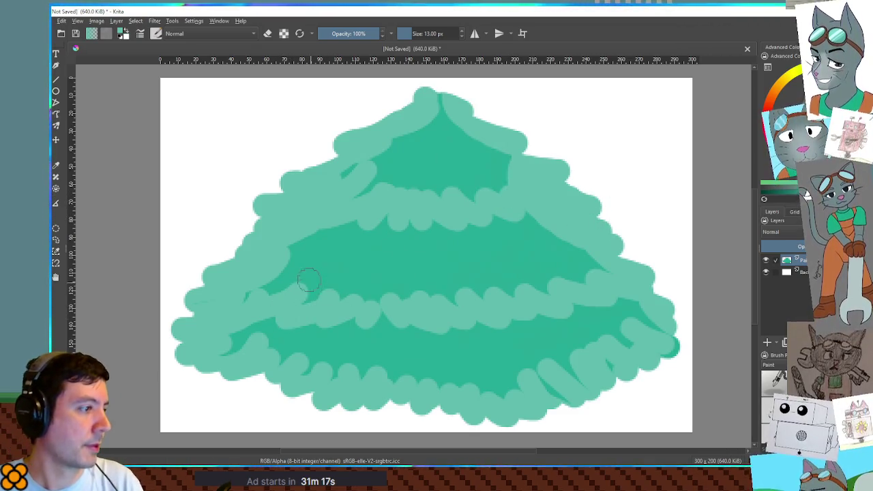
pyautogui.moveTo(334, 290); pyautogui.dragTo(277, 300)
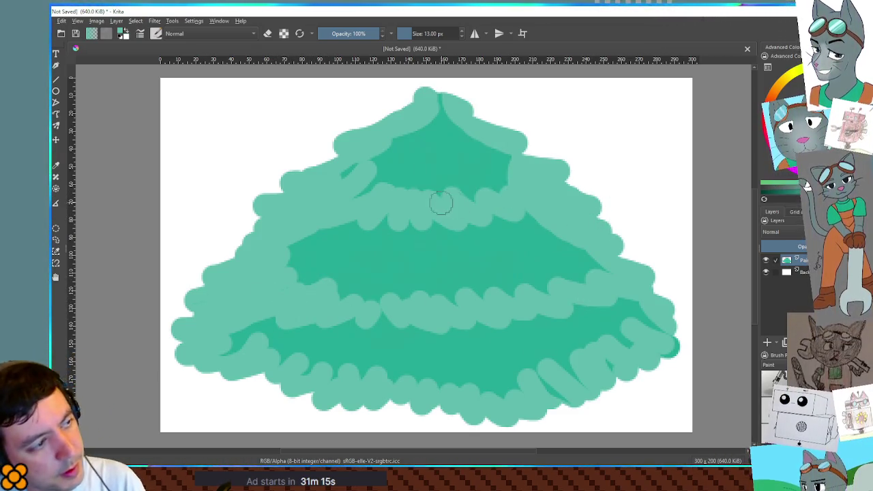
pyautogui.moveTo(354, 176); pyautogui.dragTo(372, 186)
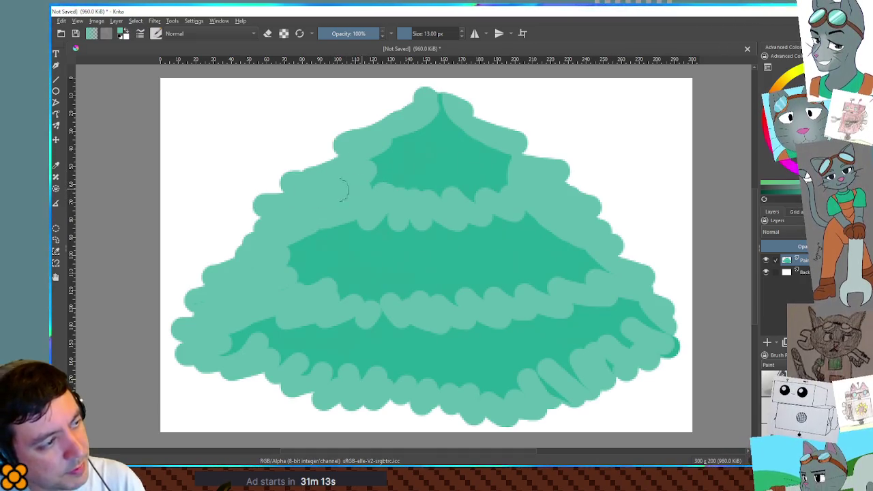
pyautogui.moveTo(434, 87)
pyautogui.mouseDown()
pyautogui.moveTo(481, 125)
pyautogui.moveTo(427, 136)
pyautogui.moveTo(496, 150)
pyautogui.mouseUp()
pyautogui.hotkey('alt', 'Tab')
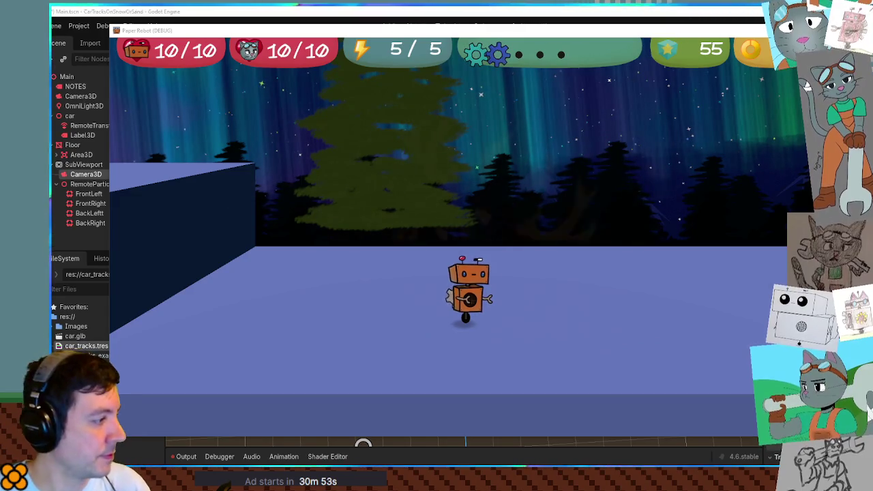
# - Stop the running Paper Robot game with F8, returning to the tree scene
pyautogui.press('F8')
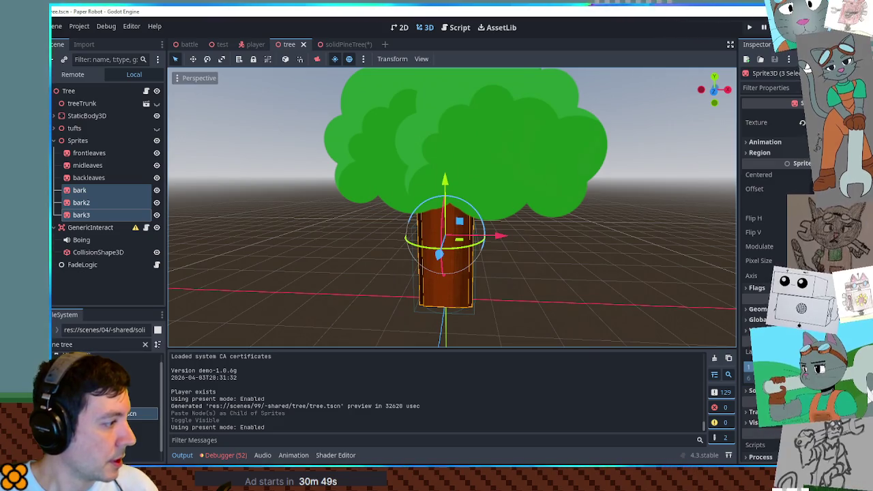
# - Open the 04-shared scenes folder in the FileSystem dock
pyautogui.click(123, 401)
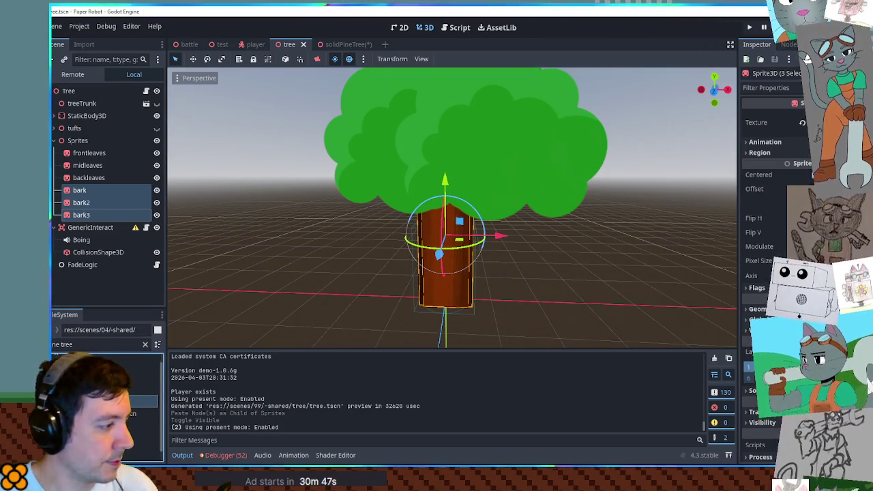
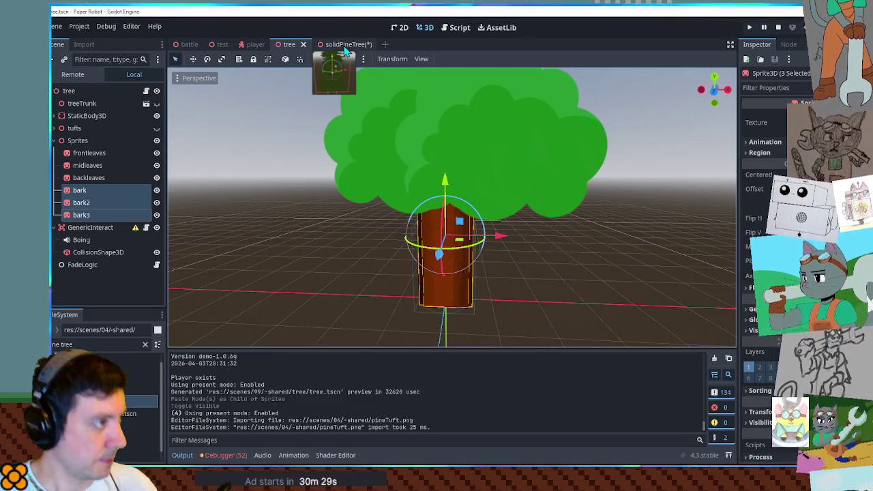
# - In the solidPineTree scene, delete the old Sprite3D2 foliage sprite, leaving the bark trunk
pyautogui.click(334, 44)
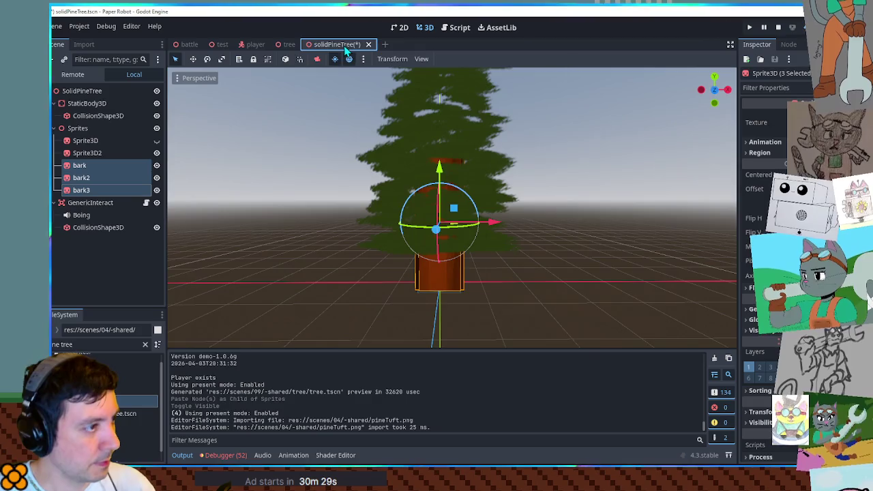
pyautogui.click(101, 139)
pyautogui.click(87, 152)
pyautogui.press('Delete')
pyautogui.press('Return')
# - Clear the FileSystem filter, open the pine folder, and start adding a child under Sprites
pyautogui.click(122, 344)
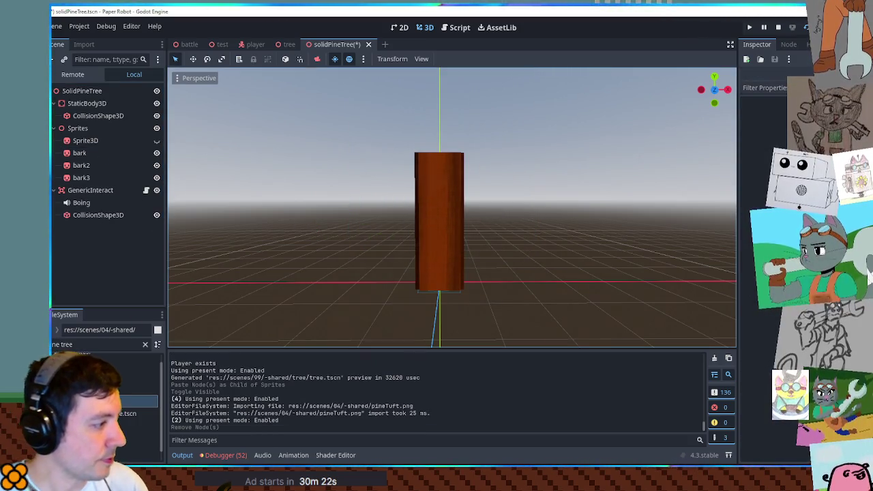
pyautogui.click(145, 345)
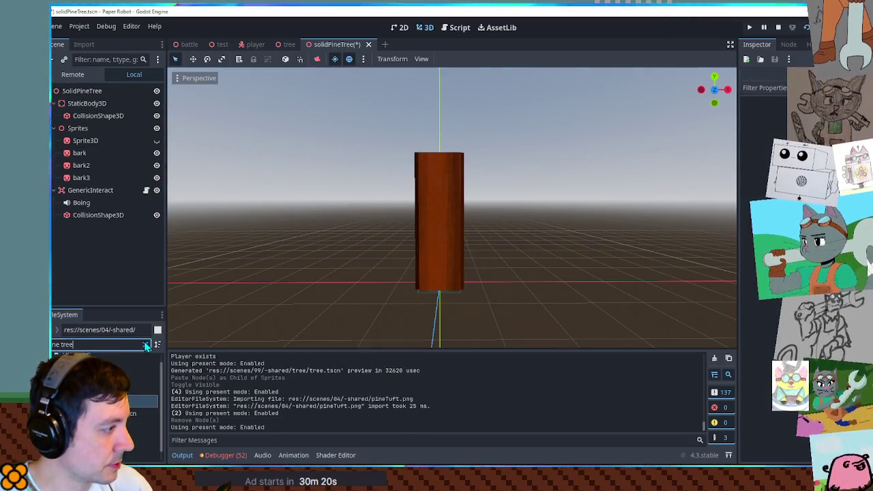
pyautogui.click(143, 426)
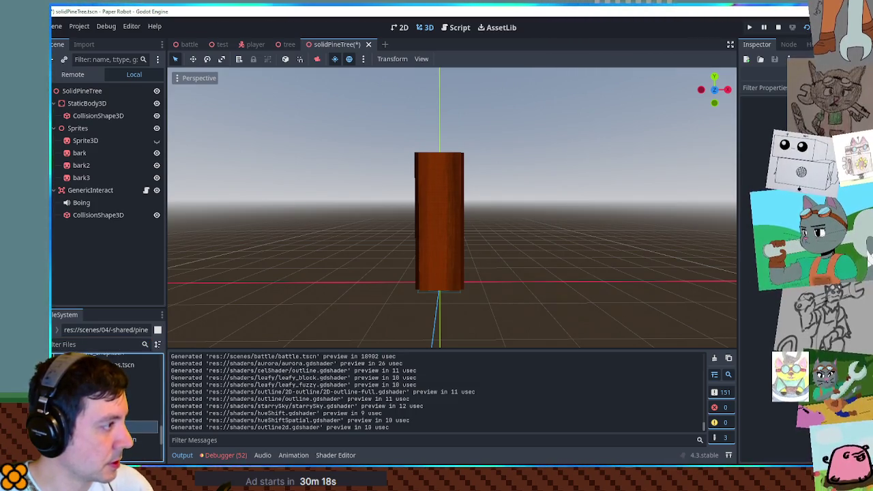
pyautogui.click(85, 141)
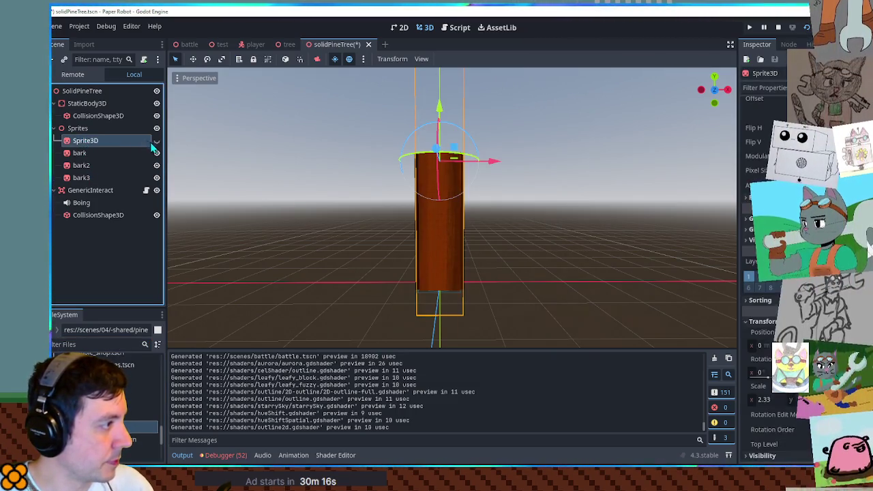
pyautogui.click(157, 141)
pyautogui.click(156, 141)
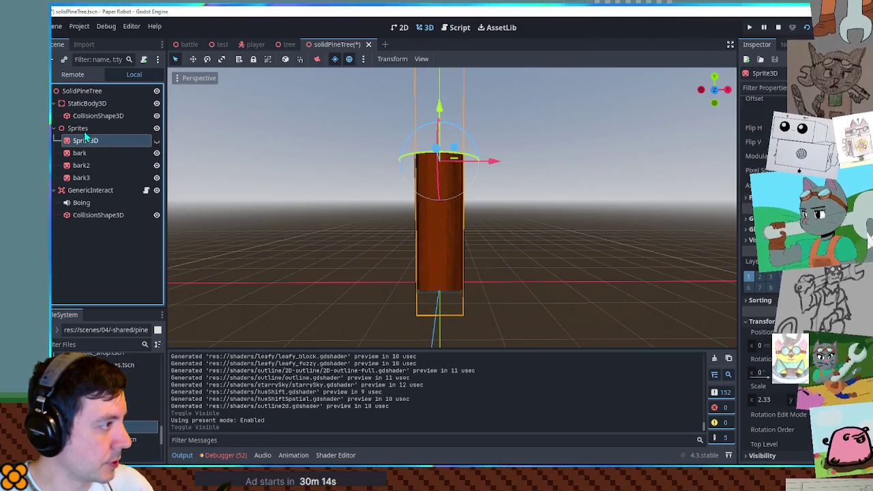
pyautogui.click(87, 129)
pyautogui.hotkey('ctrl', 'a')
# - Create a Sprite3D with the pineTuft.png texture and raise it to the trunk top
pyautogui.write('sprite23')
pyautogui.press('BackSpace')
pyautogui.press('BackSpace')
pyautogui.write('3d')
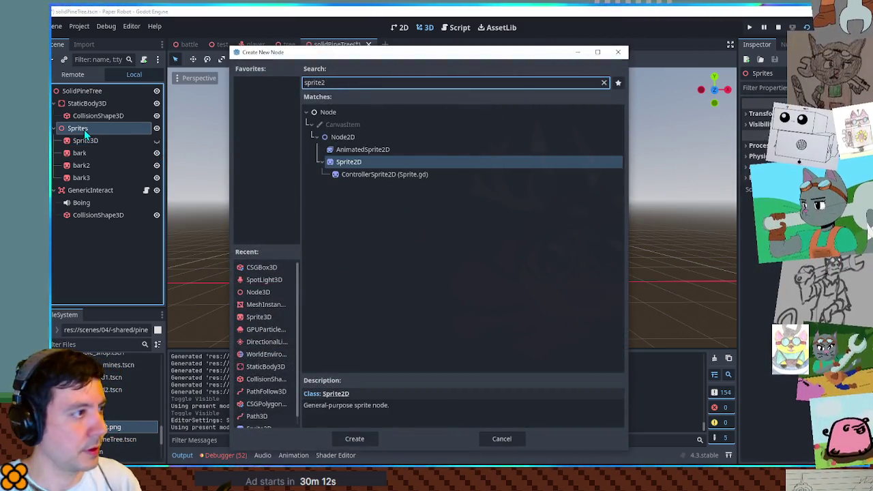
pyautogui.press('Return')
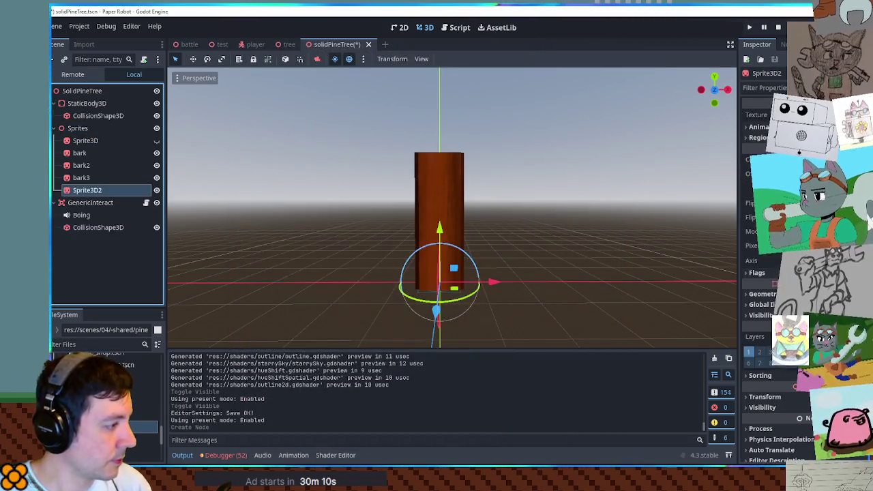
pyautogui.moveTo(130, 426); pyautogui.dragTo(771, 114)
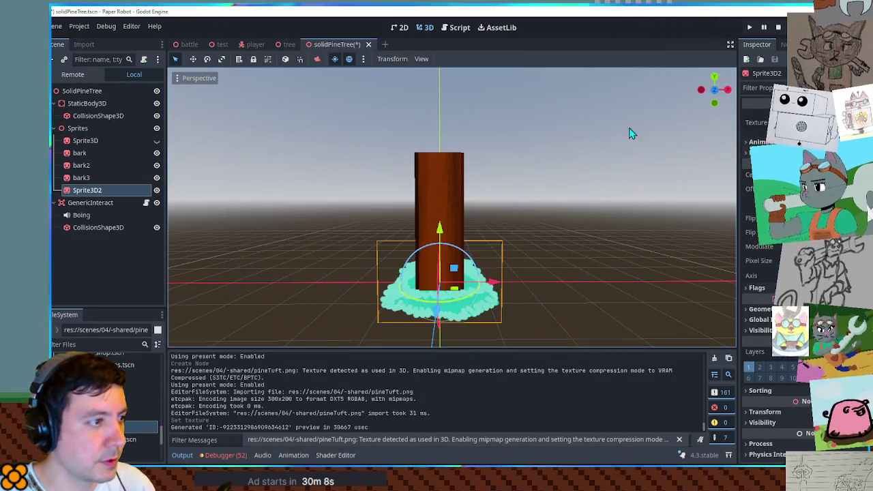
pyautogui.moveTo(437, 239); pyautogui.dragTo(437, 137)
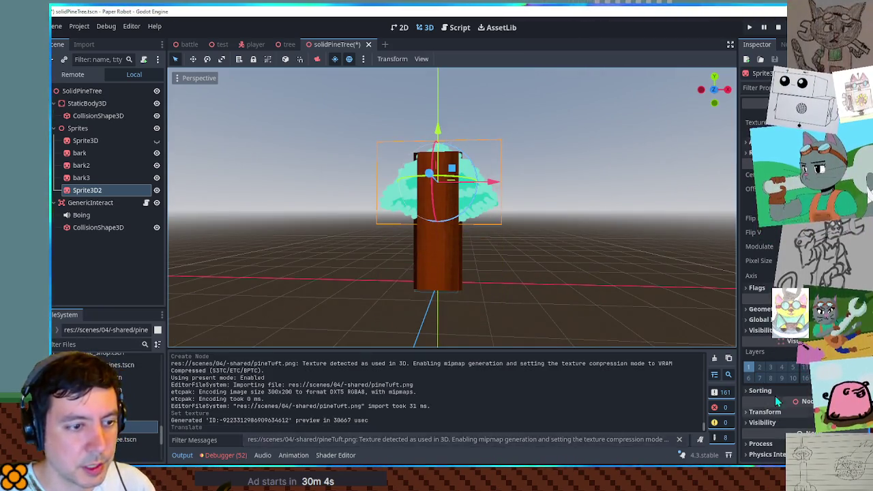
# - Raise the tuft's Sorting Offset so it draws over the bark, scale it to 1.875, and lift it higher
pyautogui.click(759, 390)
pyautogui.moveTo(777, 402); pyautogui.dragTo(795, 402)
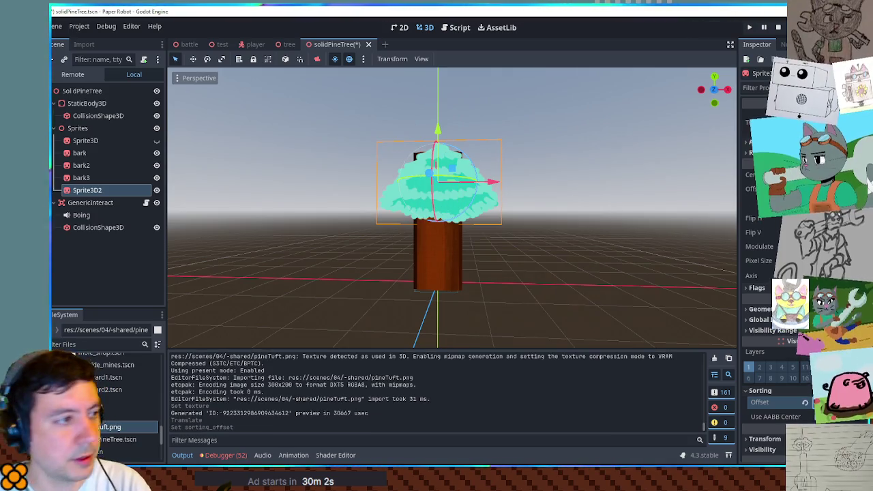
pyautogui.moveTo(560, 234); pyautogui.dragTo(532, 256)
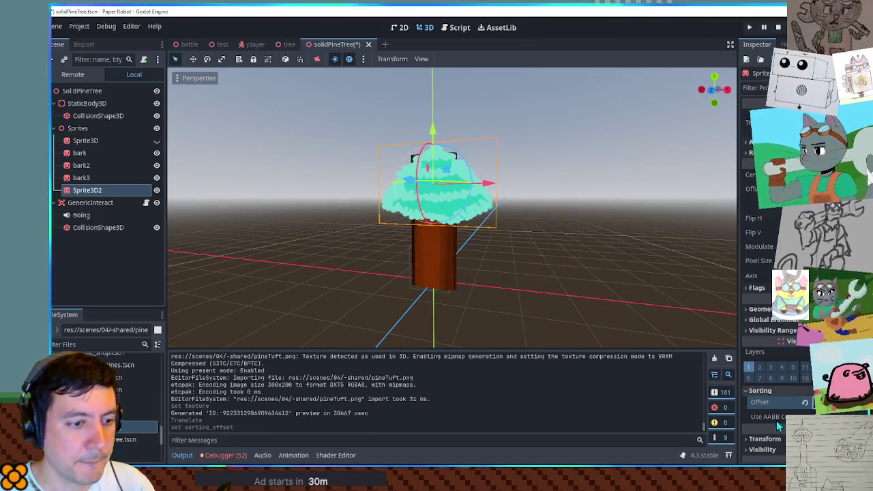
pyautogui.click(764, 438)
pyautogui.scroll(-3, 757, 423)
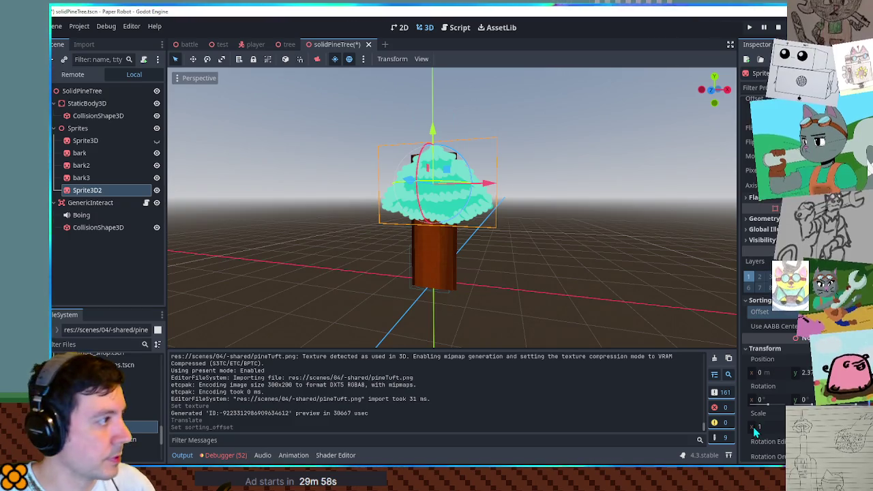
pyautogui.moveTo(766, 426); pyautogui.dragTo(791, 426)
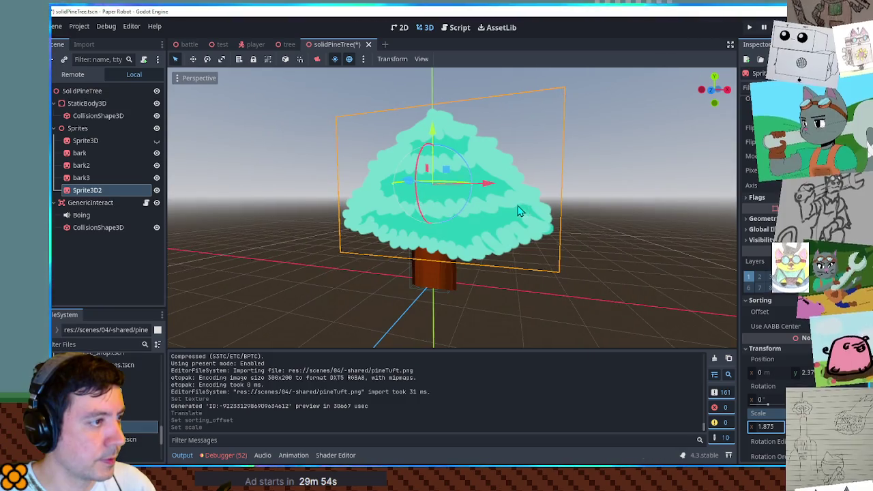
pyautogui.moveTo(434, 137); pyautogui.dragTo(437, 127)
pyautogui.moveTo(436, 126); pyautogui.dragTo(437, 126)
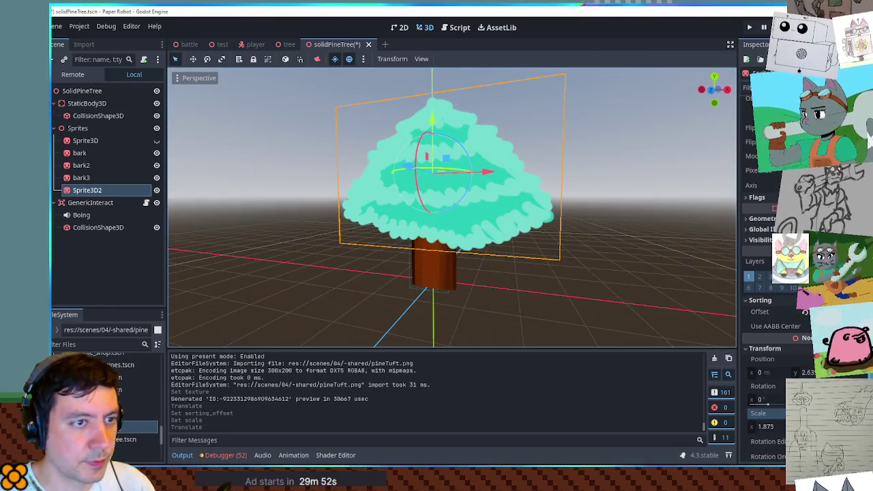
# - Tint the tuft a pale green with Modulate and duplicate it as Sprite3D3
pyautogui.click(777, 156)
pyautogui.click(800, 322)
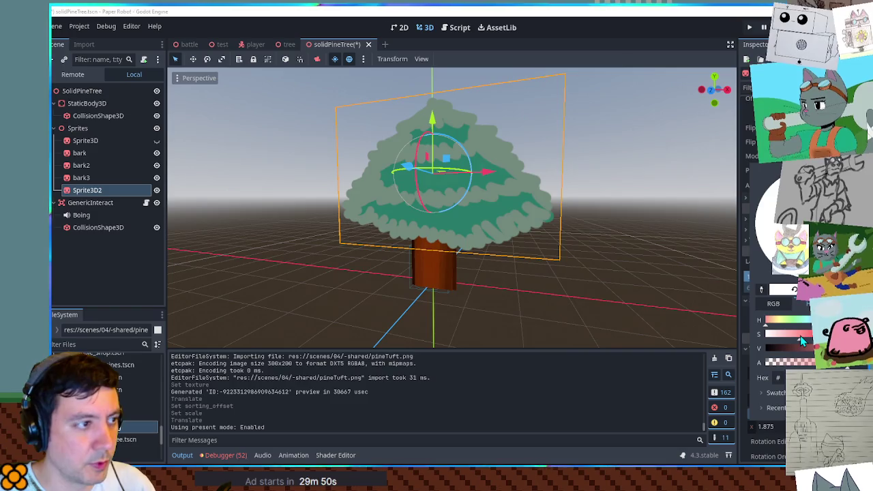
pyautogui.moveTo(799, 321); pyautogui.dragTo(785, 348)
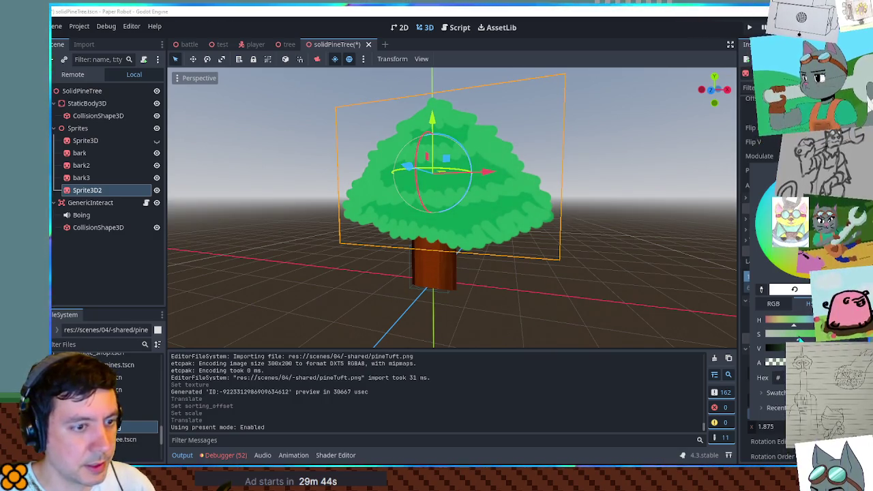
pyautogui.moveTo(795, 334); pyautogui.dragTo(783, 334)
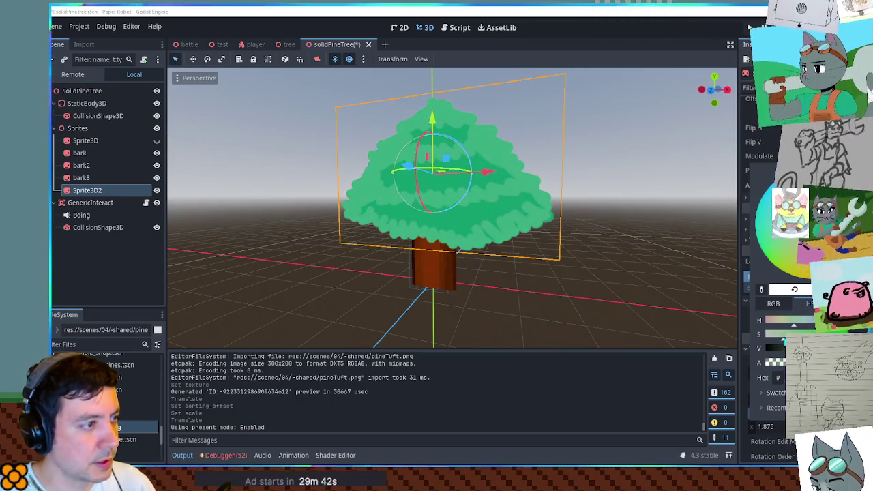
pyautogui.click(457, 130)
pyautogui.hotkey('ctrl', 'd')
pyautogui.moveTo(459, 132)
pyautogui.mouseDown()
pyautogui.moveTo(423, 126)
pyautogui.moveTo(422, 59)
pyautogui.mouseUp()
# - Adjust the copy's Sorting Offset and shrink it to scale 1.505
pyautogui.moveTo(423, 130); pyautogui.dragTo(477, 136)
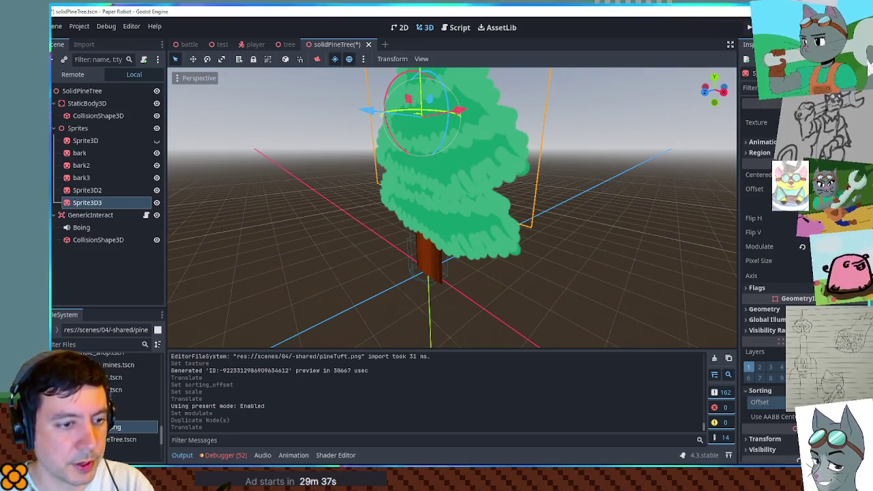
pyautogui.click(760, 391)
pyautogui.scroll(2, 568, 155)
pyautogui.scroll(-3, 569, 162)
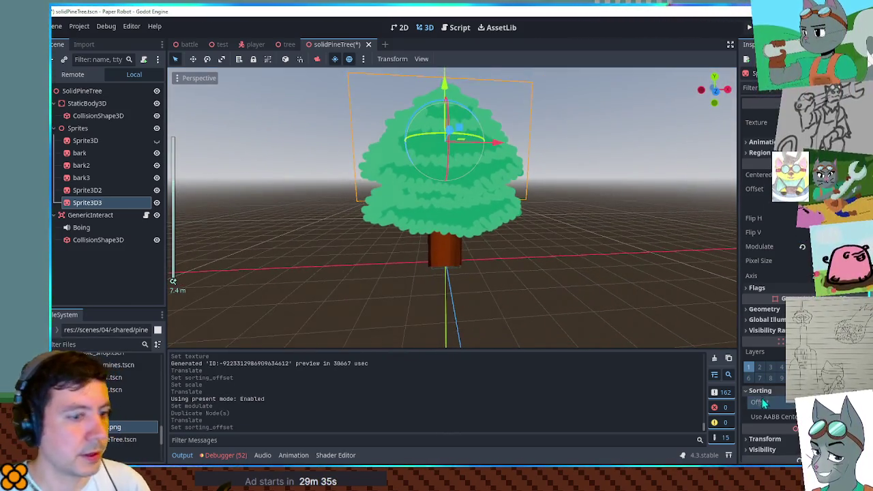
pyautogui.scroll(-3, 780, 448)
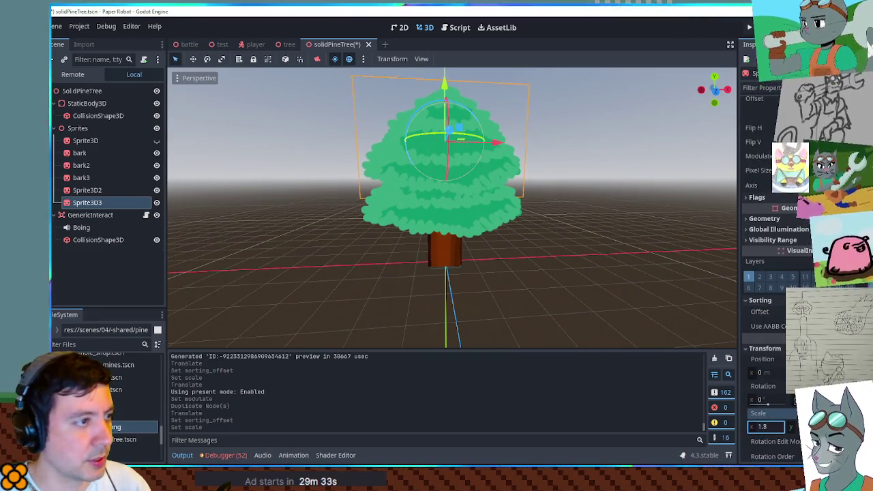
pyautogui.moveTo(761, 424); pyautogui.dragTo(750, 424)
pyautogui.moveTo(478, 191)
pyautogui.mouseDown()
pyautogui.moveTo(549, 180)
pyautogui.moveTo(544, 236)
pyautogui.moveTo(477, 172)
pyautogui.moveTo(448, 111)
pyautogui.mouseUp()
pyautogui.scroll(-2, 547, 178)
pyautogui.hotkey('ctrl', 'z')
# - Add a third tuft Sprite3D4 at scale 1.14 atop the tree, adjust its sort order, and save
pyautogui.hotkey('ctrl', 'd')
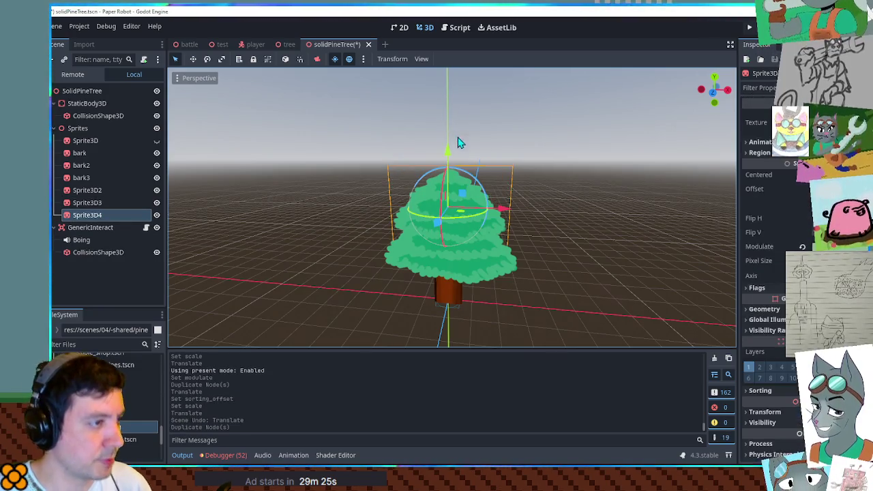
pyautogui.moveTo(454, 150); pyautogui.dragTo(451, 119)
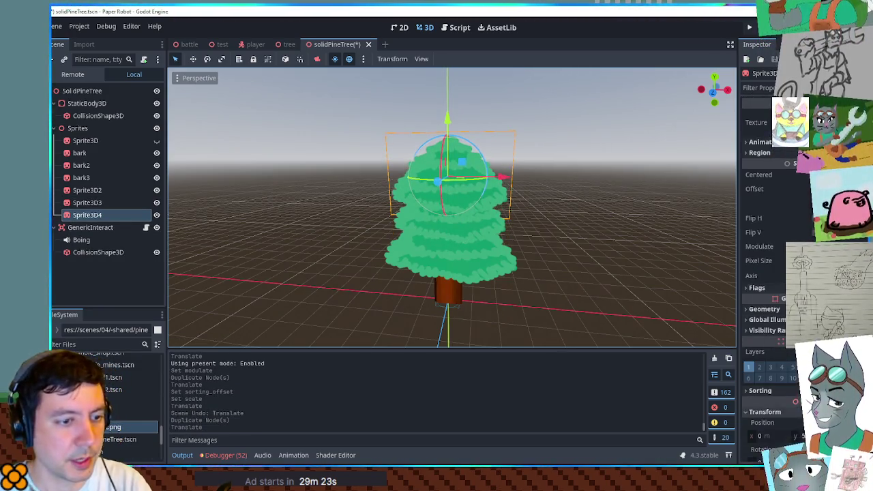
pyautogui.scroll(-3, 771, 272)
pyautogui.moveTo(750, 402); pyautogui.dragTo(726, 402)
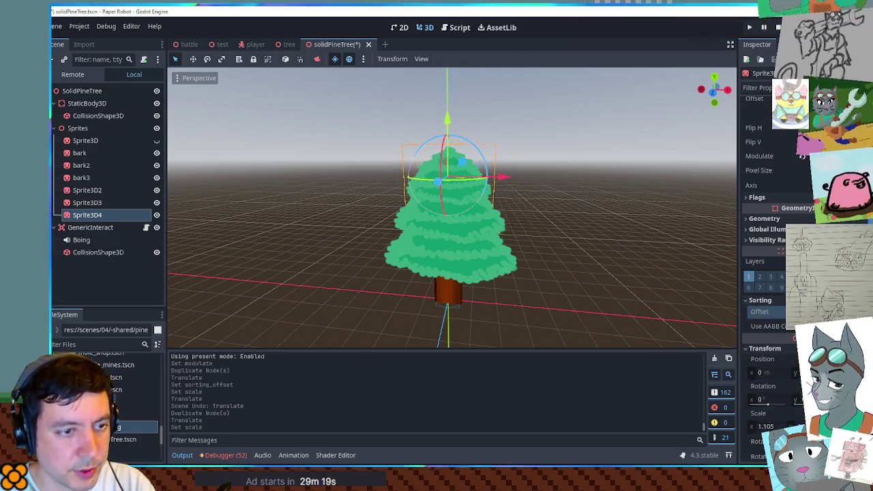
pyautogui.moveTo(770, 311); pyautogui.dragTo(761, 310)
pyautogui.moveTo(452, 129); pyautogui.dragTo(449, 113)
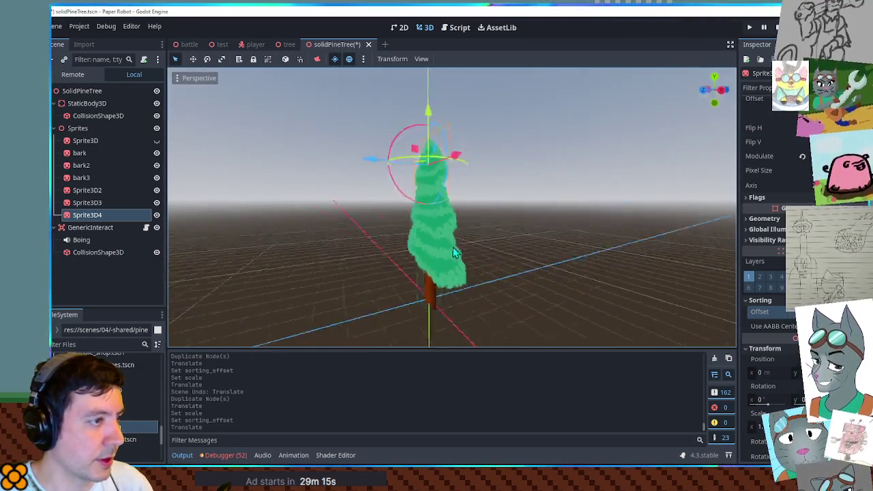
pyautogui.hotkey('ctrl', 's')
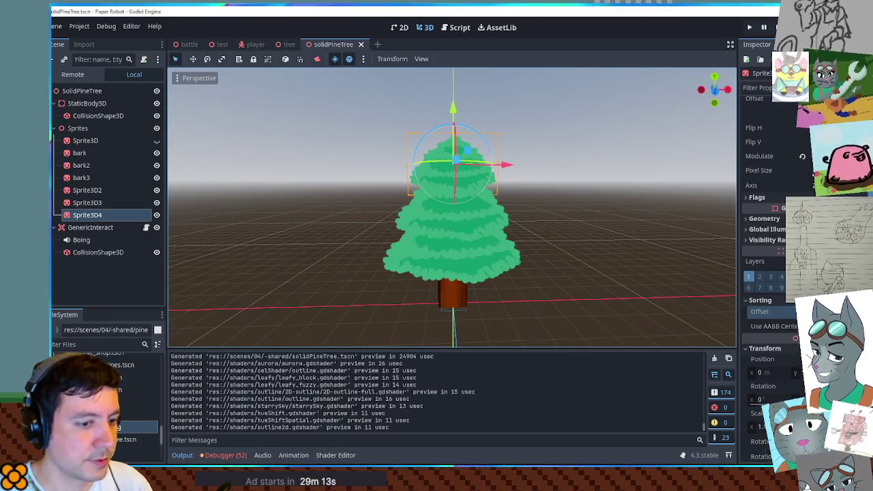
# - Deselect the top tuft, stop the running game, and relaunch it with F5
pyautogui.hotkey('alt', 'Tab')
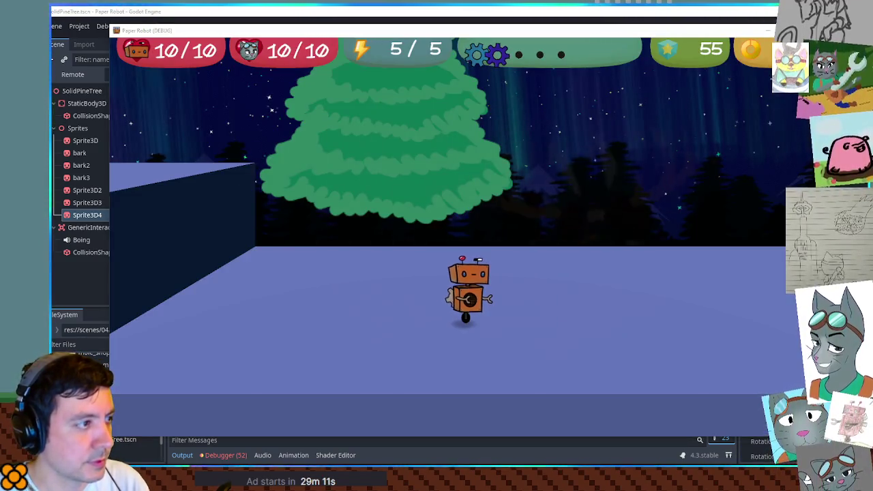
pyautogui.hotkey('alt', 'Tab')
pyautogui.click(549, 322)
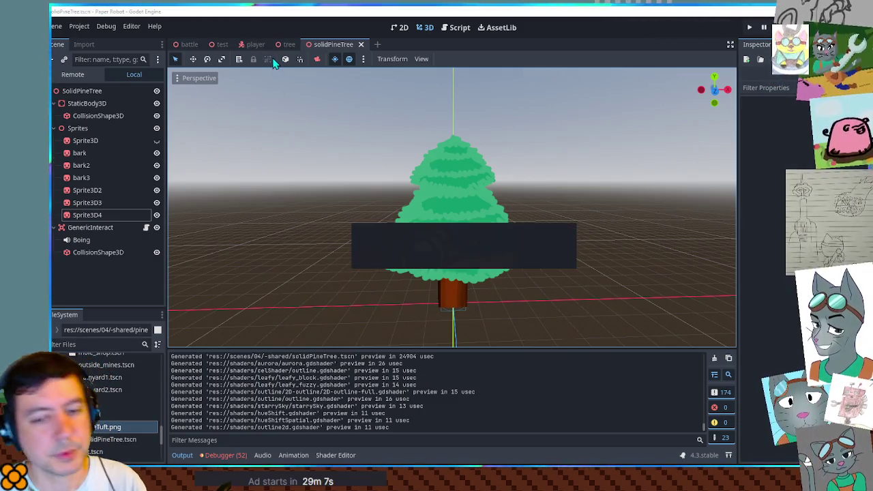
pyautogui.press('F8')
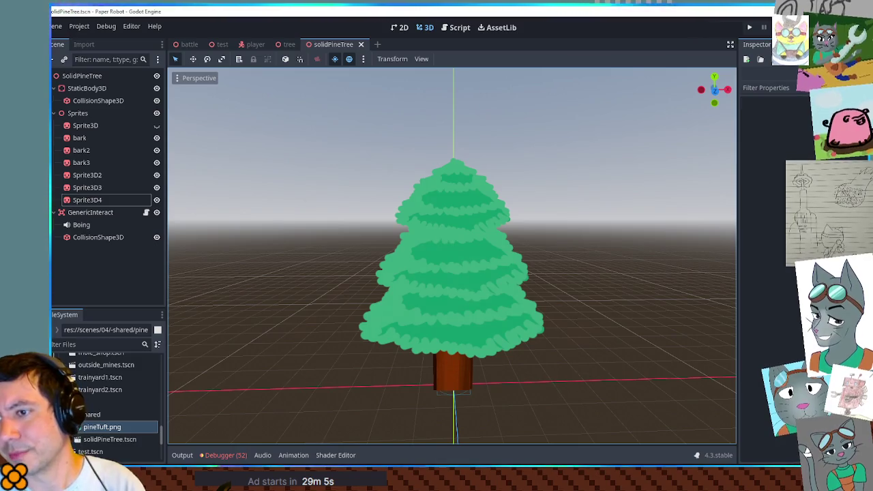
pyautogui.press('F5')
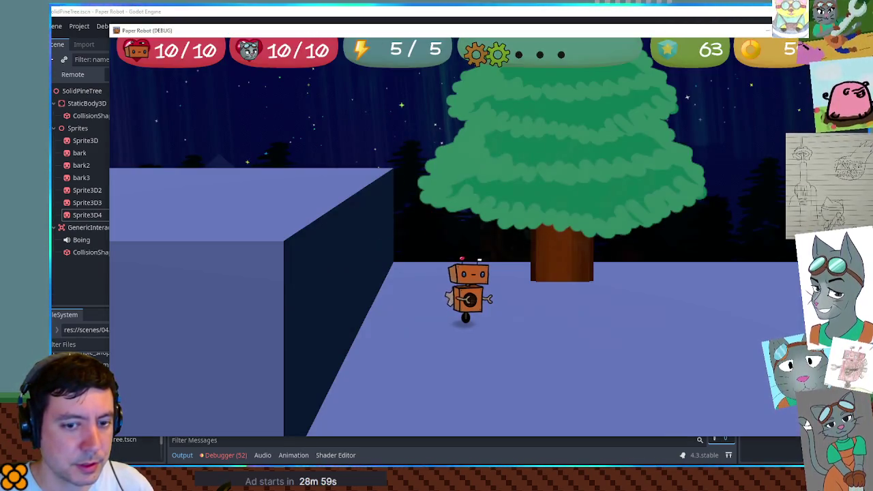
# - Walk the robot right and left past the pine tree, then stop the game
pyautogui.press('d')
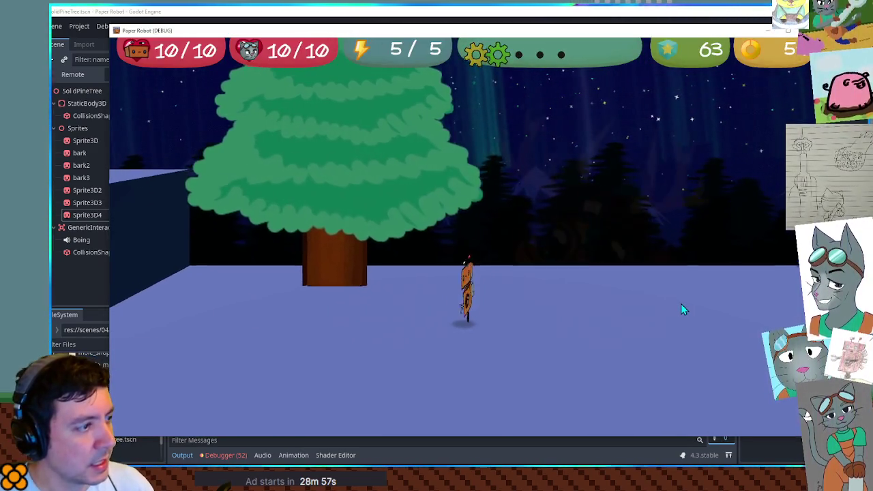
pyautogui.press('a')
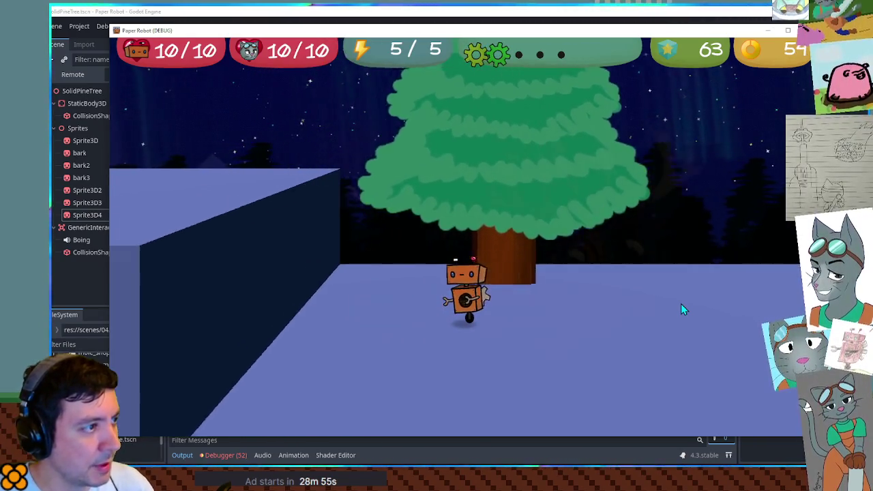
pyautogui.press('d')
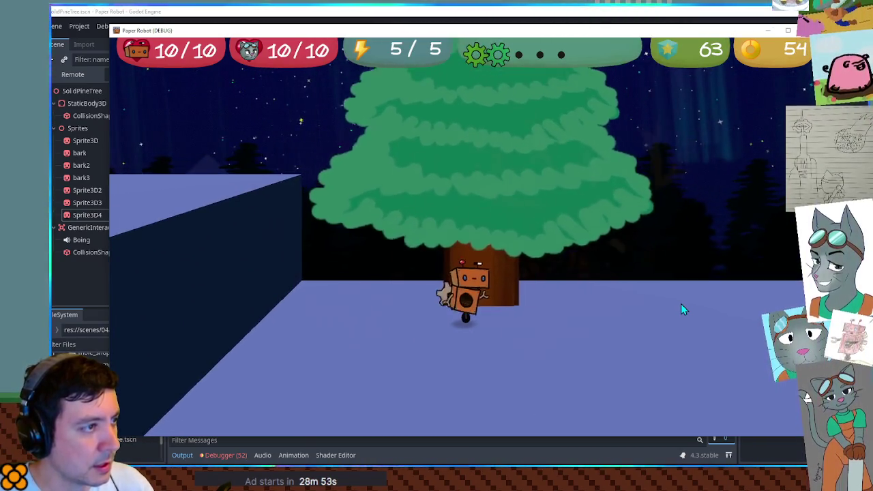
pyautogui.press('a')
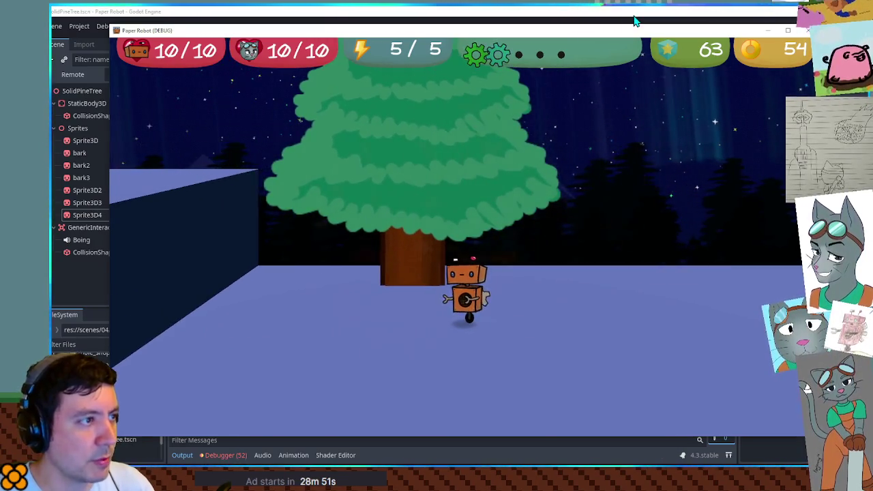
pyautogui.press('F8')
# - Tilt the Sprite3D2 and Sprite3D3 foliage layers about -10° on X, then run the game
pyautogui.click(492, 215)
pyautogui.moveTo(509, 206); pyautogui.dragTo(564, 213)
pyautogui.click(423, 228)
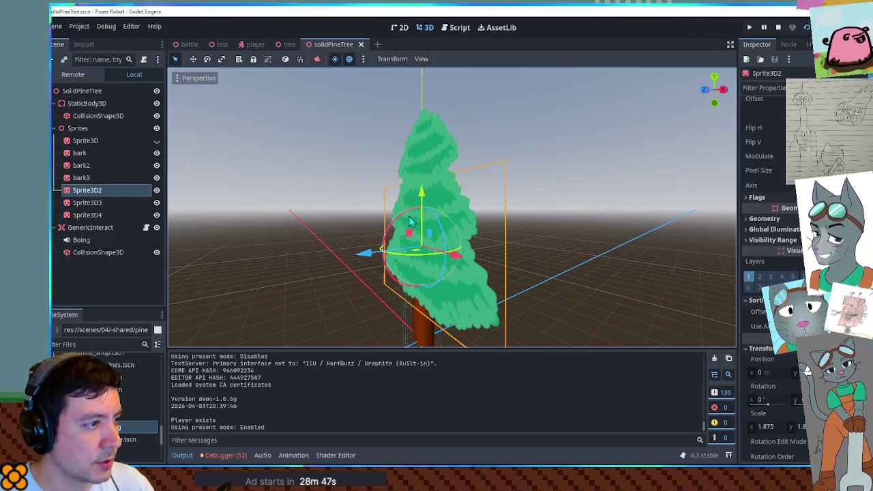
pyautogui.click(406, 219)
pyautogui.click(604, 243)
pyautogui.click(464, 223)
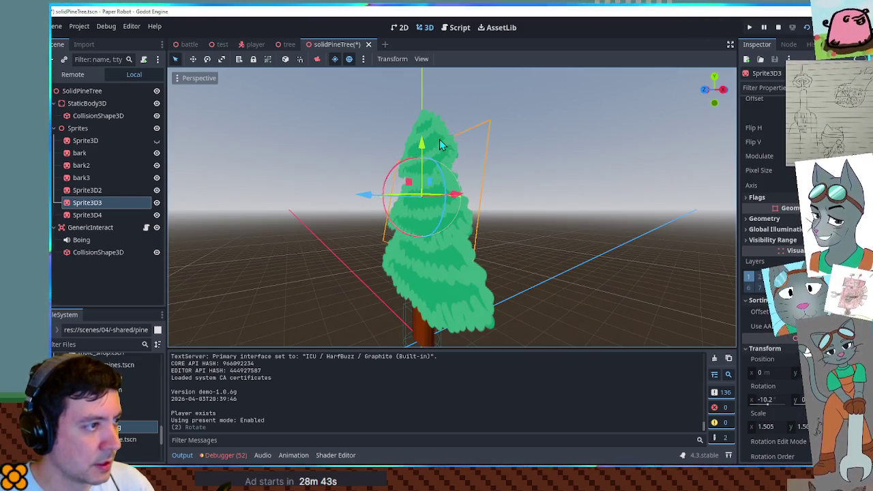
pyautogui.press('F5')
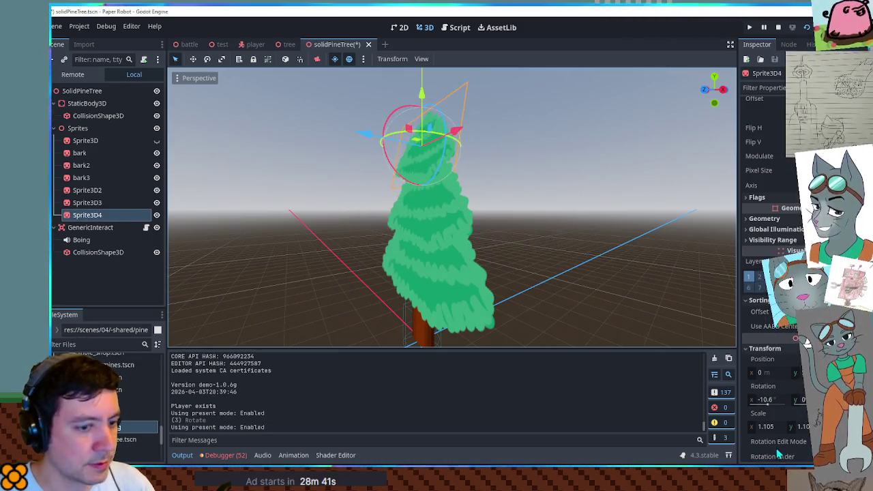
# - Walk the robot forward, back, left and right around the pine tree to inspect it
pyautogui.press('w')
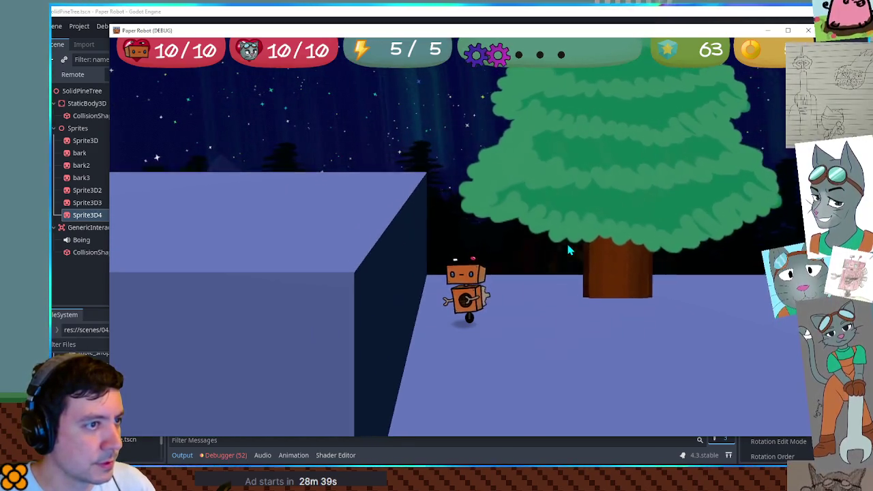
pyautogui.press('s')
pyautogui.press('d')
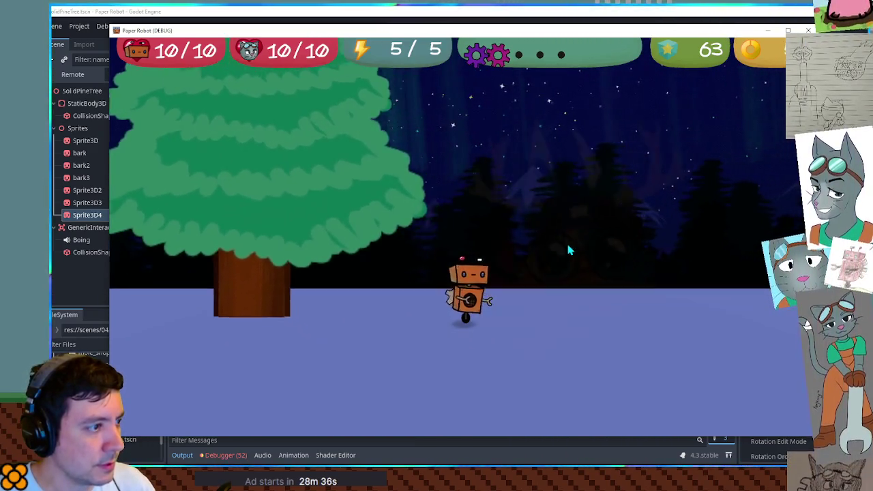
pyautogui.press('space')
pyautogui.press('space')
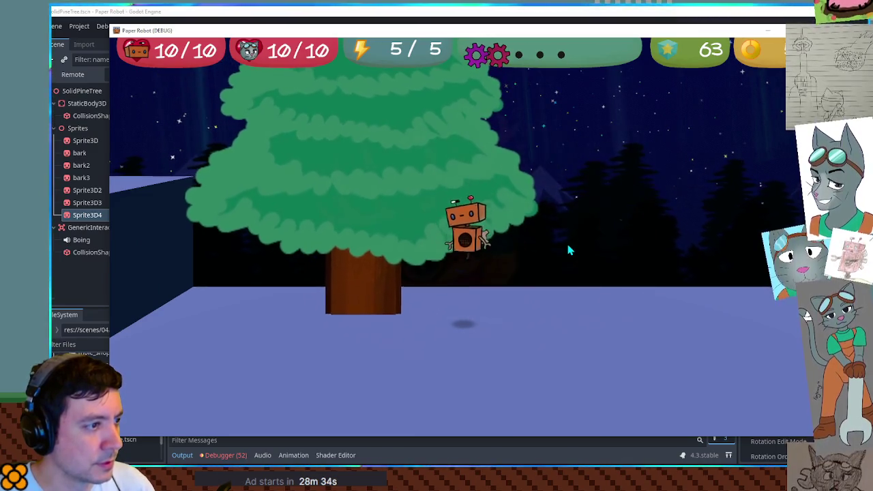
pyautogui.press('a')
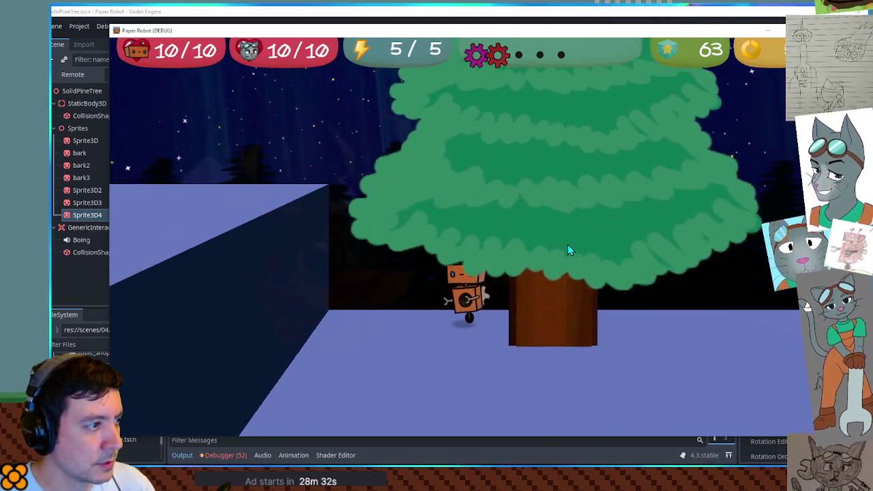
pyautogui.press('d')
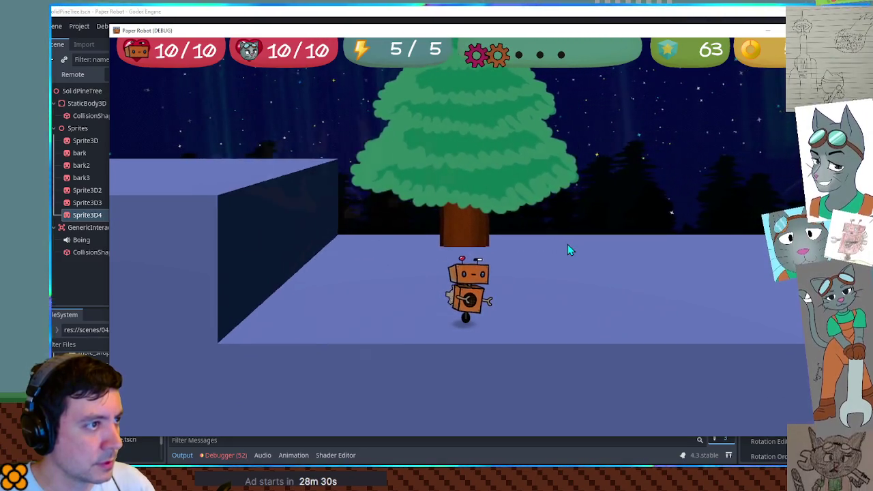
pyautogui.press('w')
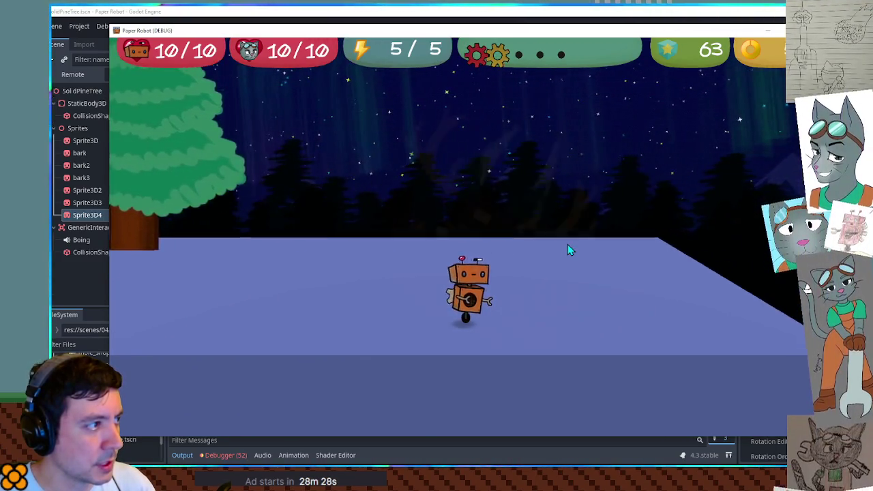
pyautogui.press('s')
pyautogui.press('a')
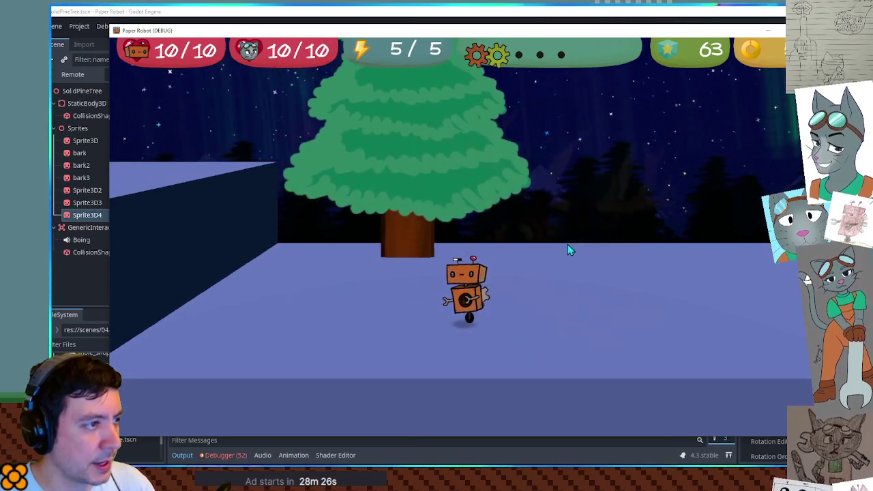
pyautogui.press('d')
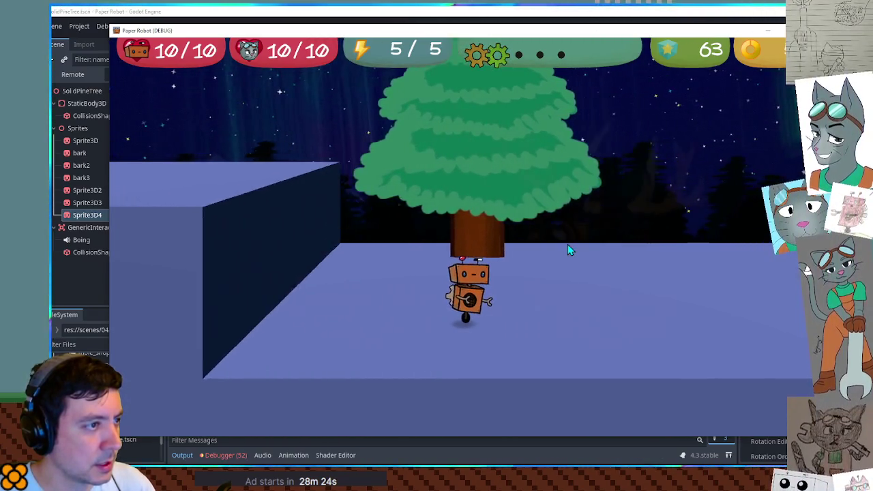
pyautogui.press('a')
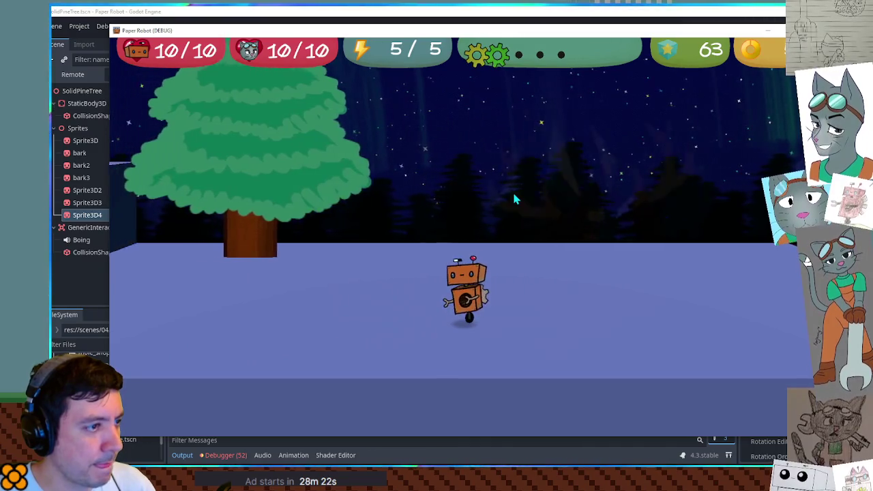
pyautogui.press('d')
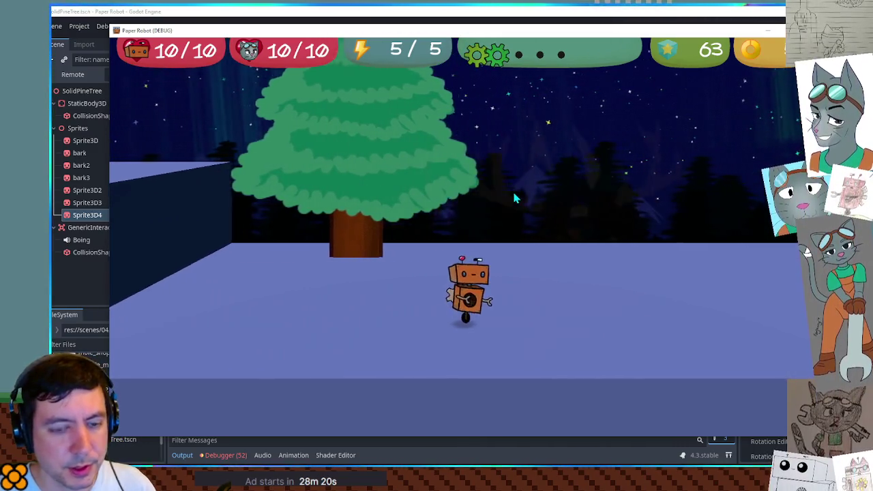
pyautogui.press('a')
pyautogui.press('d')
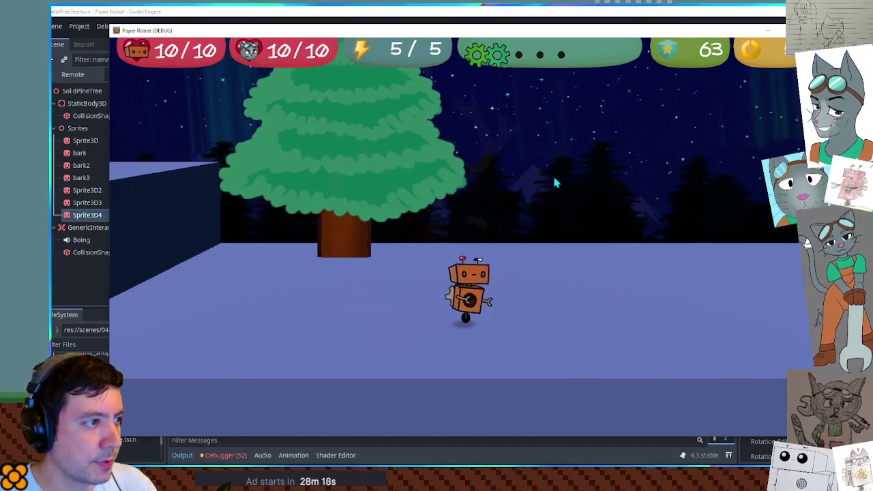
pyautogui.press('a')
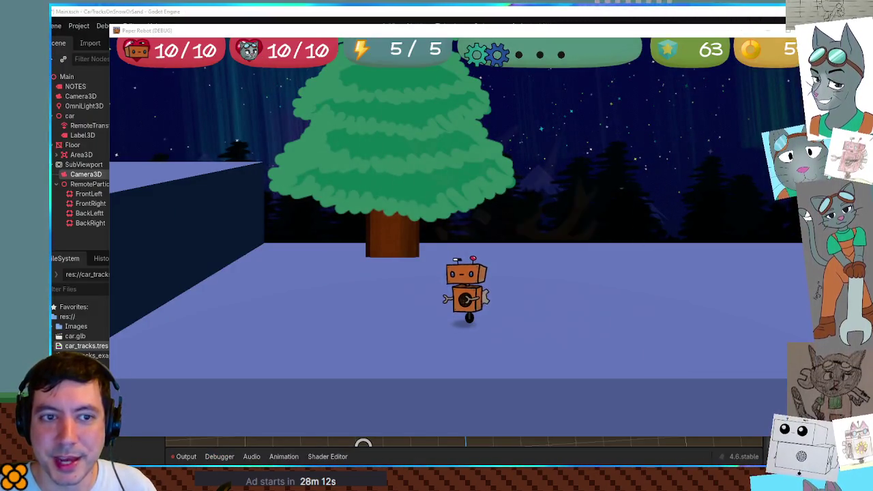
# - Look up DirectionalLight3D in the Create New Node search, then close the game
pyautogui.hotkey('ctrl', 'a')
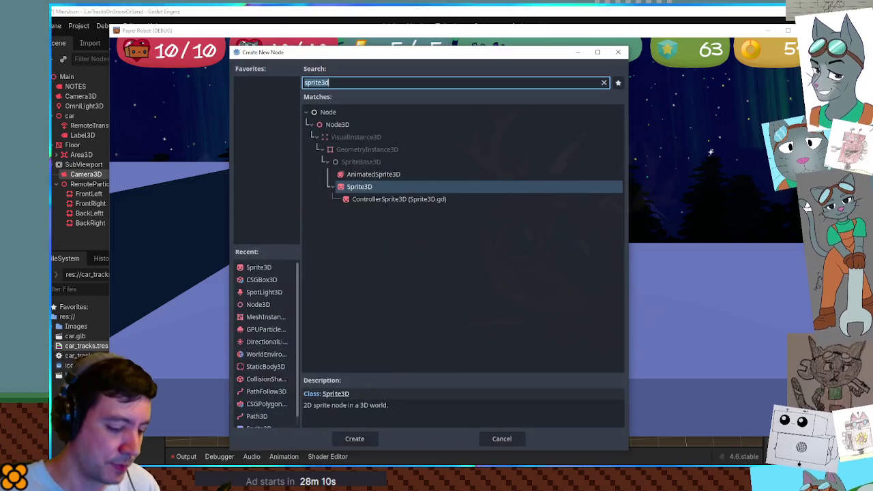
pyautogui.write('direc')
pyautogui.press('Escape')
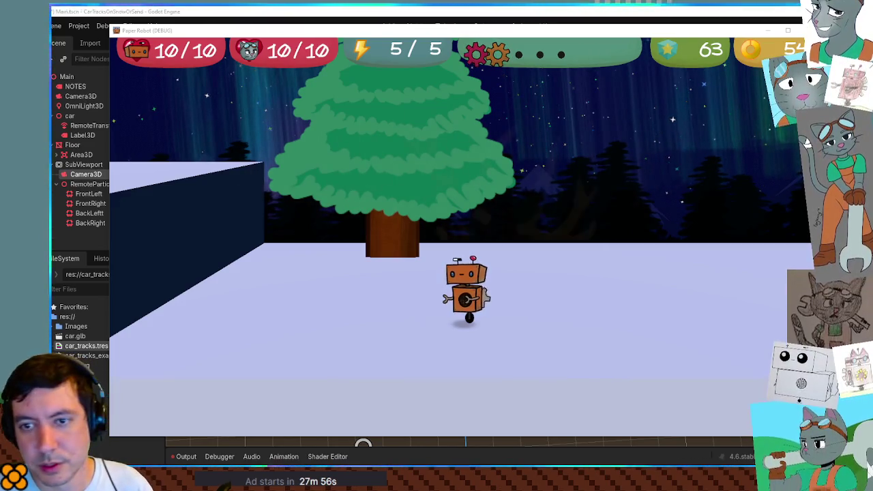
pyautogui.press('F8')
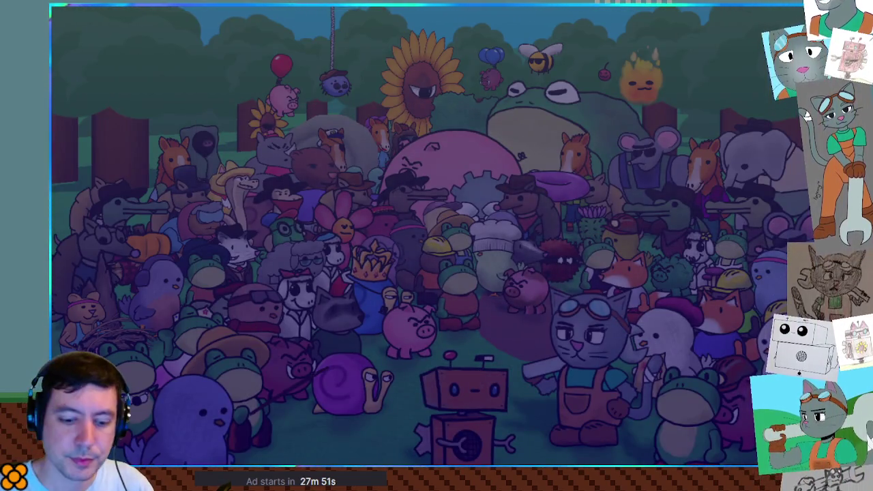
# - Swing the game camera around the robot with E to check the shadows on the snow
pyautogui.press('e')
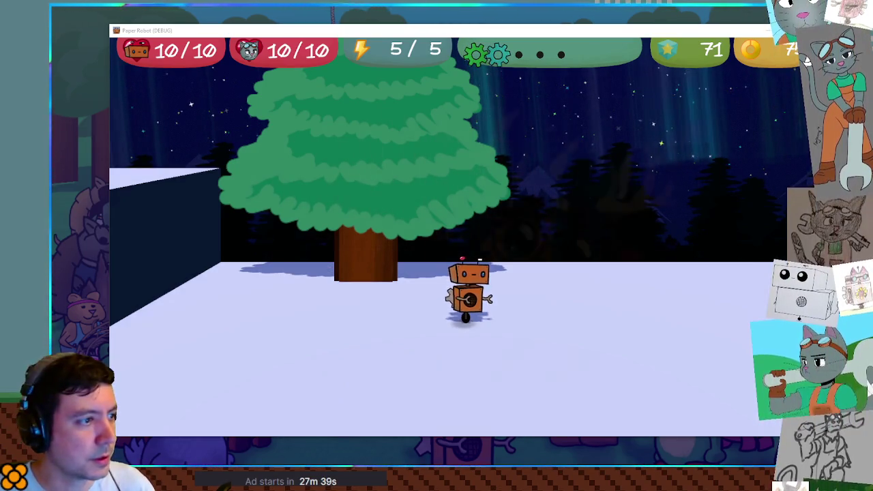
# - Orbit the game camera, then move the SolidPineTree instance left in the level and rerun it
pyautogui.press('q')
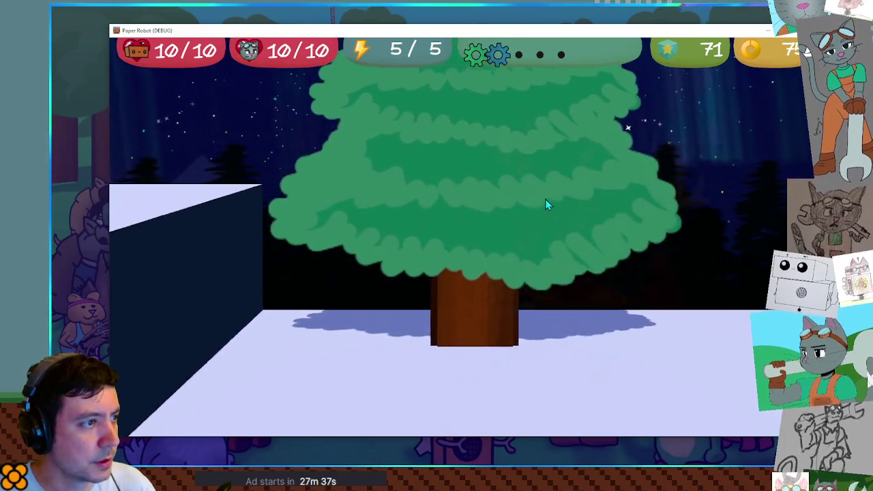
pyautogui.press('q')
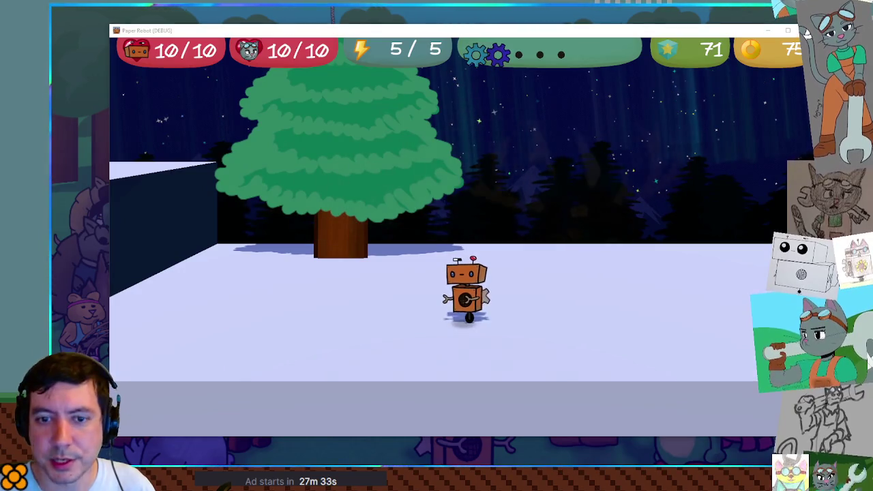
pyautogui.hotkey('alt', 'Tab')
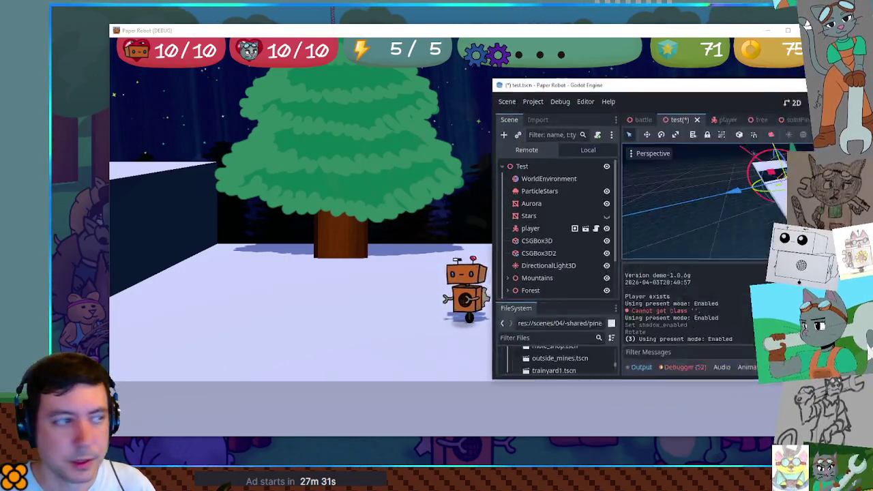
pyautogui.moveTo(542, 80); pyautogui.dragTo(631, 76)
pyautogui.press('super+Up')
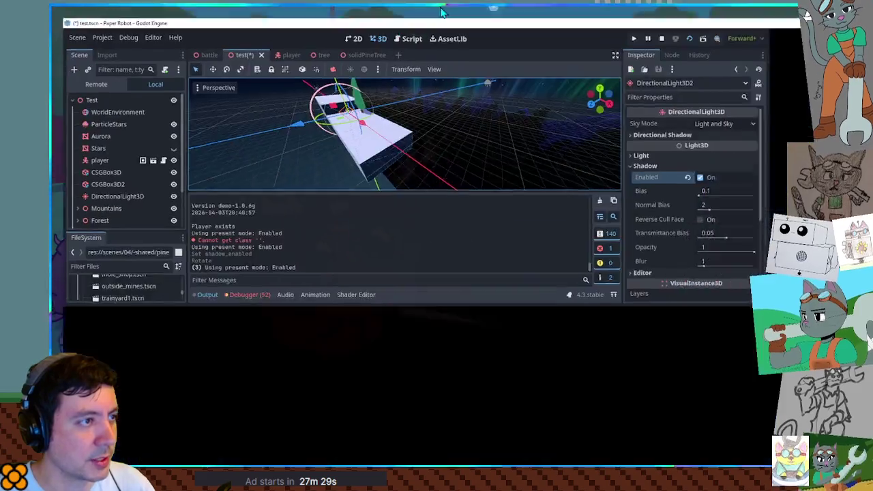
pyautogui.click(88, 253)
pyautogui.moveTo(332, 170); pyautogui.dragTo(287, 188)
pyautogui.press('F6')
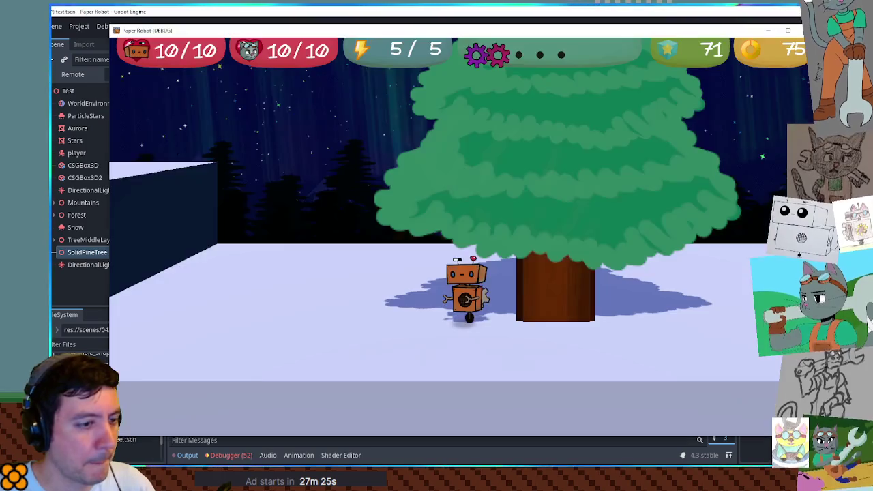
# - Walk the robot left and right behind the pine tree, then close the game
pyautogui.press('a')
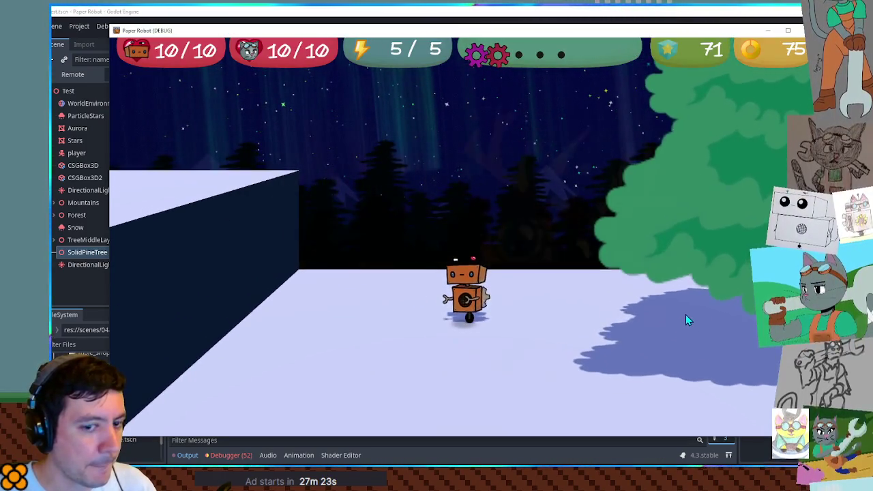
pyautogui.press('d')
pyautogui.press('a')
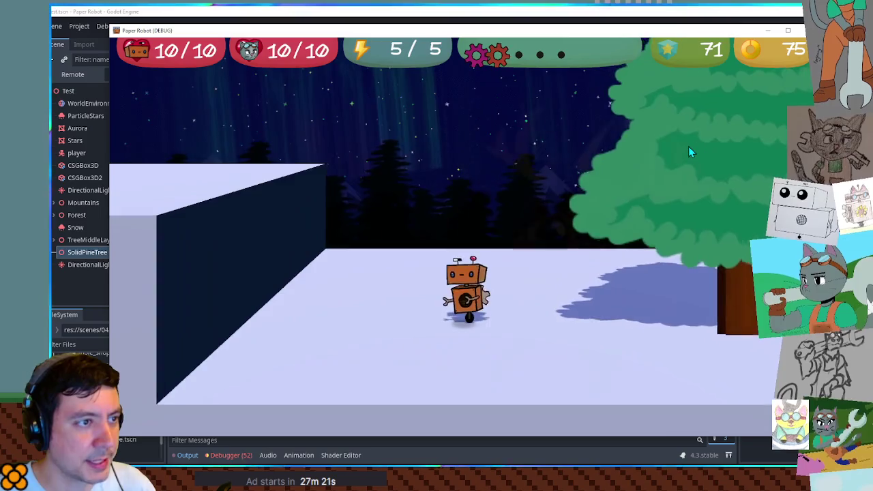
pyautogui.press('d')
pyautogui.press('d')
pyautogui.press('F8')
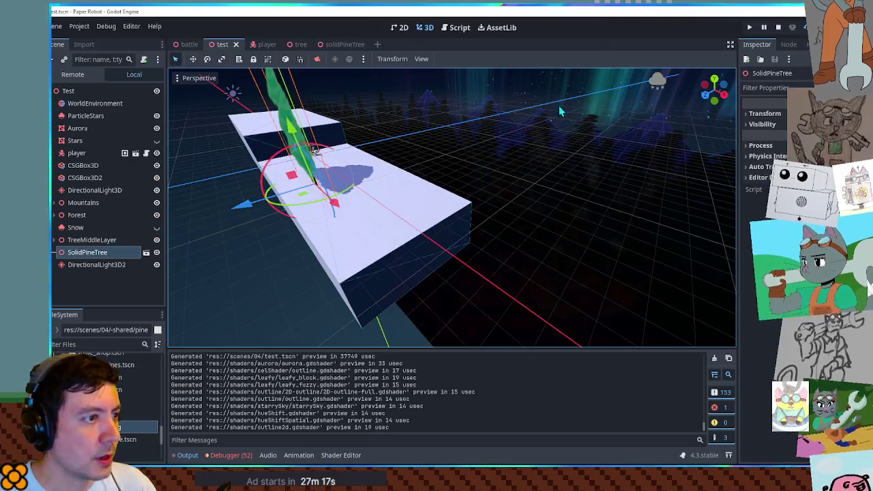
# - Open the solidPineTree scene and briefly run the game to check the tree
pyautogui.moveTo(315, 149)
pyautogui.mouseDown()
pyautogui.moveTo(450, 204)
pyautogui.moveTo(478, 245)
pyautogui.moveTo(471, 225)
pyautogui.moveTo(328, 125)
pyautogui.moveTo(419, 148)
pyautogui.mouseUp()
pyautogui.click(339, 46)
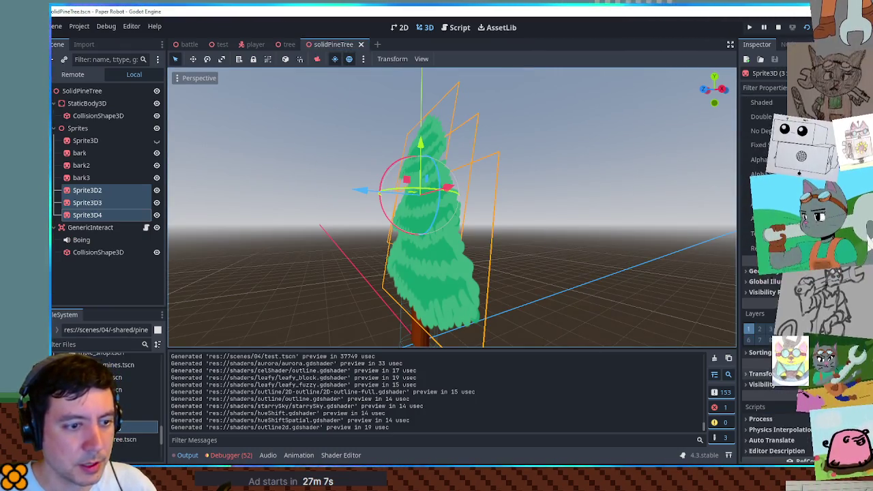
pyautogui.press('F5')
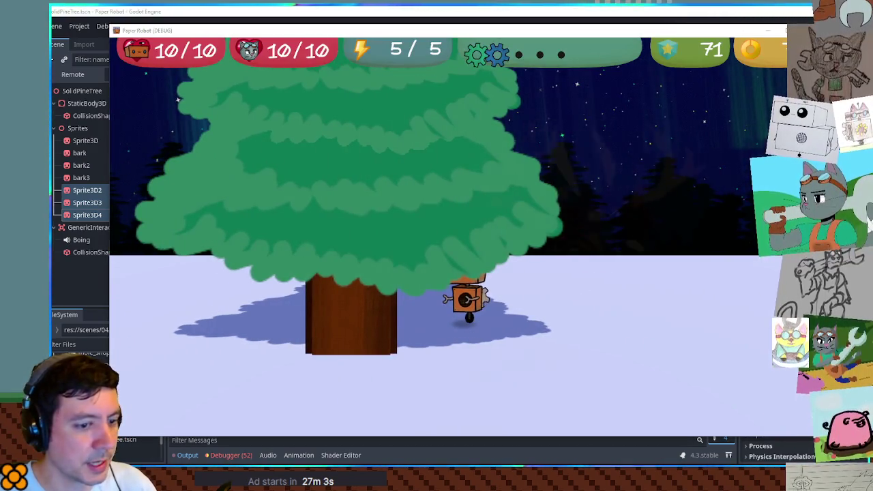
pyautogui.press('F8')
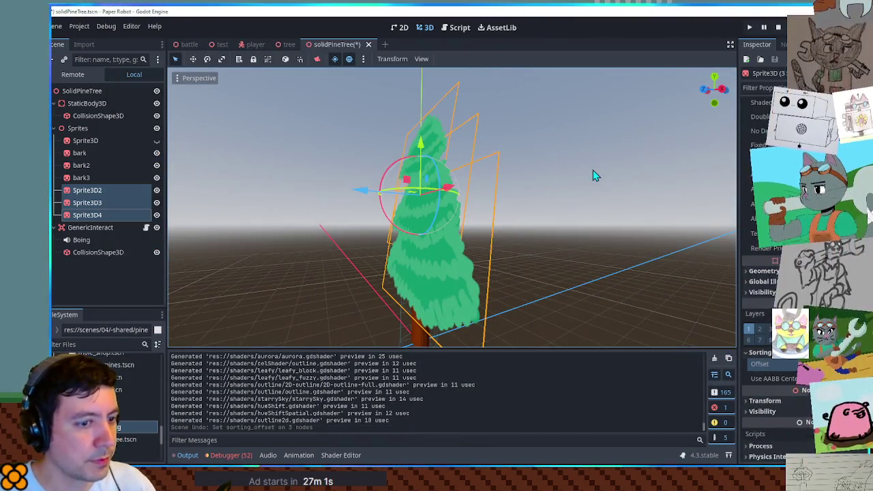
# - Try the Shaded flag on Sprite3D3, then turn it back off
pyautogui.click(593, 167)
pyautogui.click(106, 191)
pyautogui.click(102, 203)
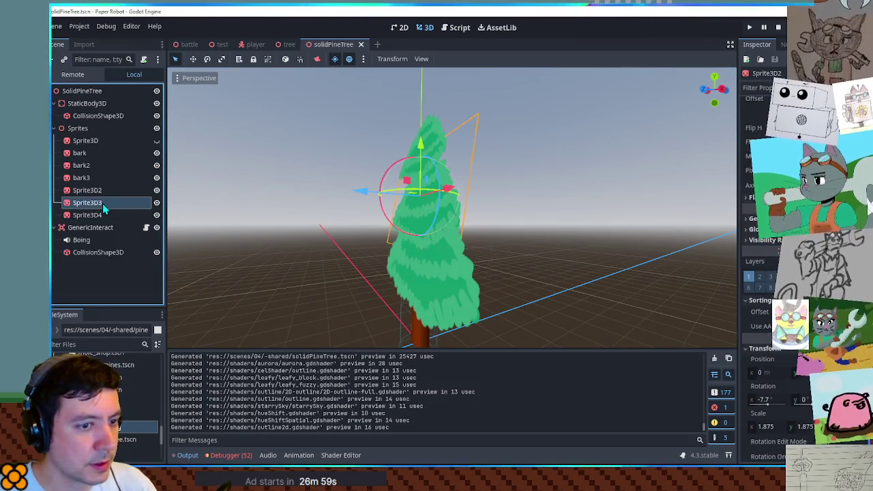
pyautogui.click(751, 197)
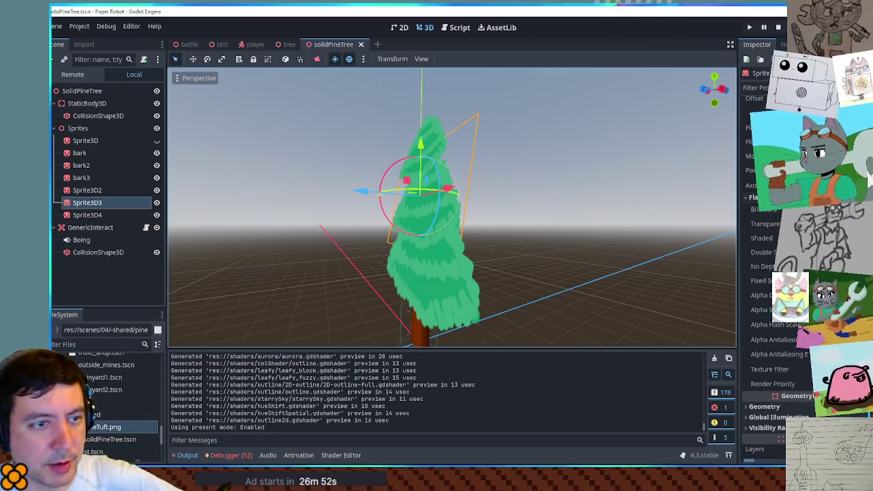
pyautogui.click(761, 238)
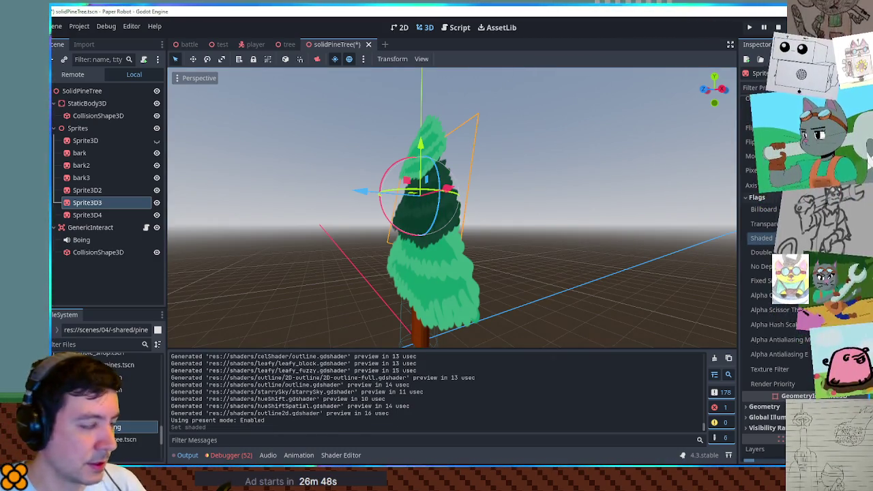
pyautogui.click(761, 238)
# - Enable Flags > Shaded on all five sprites from bark2 to Sprite3D4 and run the game
pyautogui.click(87, 191)
pyautogui.click(88, 215)
pyautogui.click(85, 166)
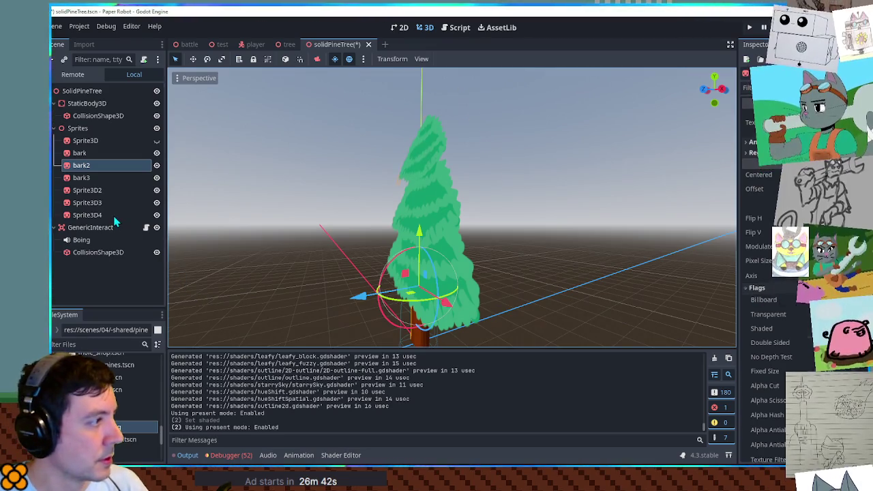
pyautogui.keyDown('shift'); pyautogui.click(88, 215); pyautogui.keyUp('shift')
pyautogui.click(793, 288)
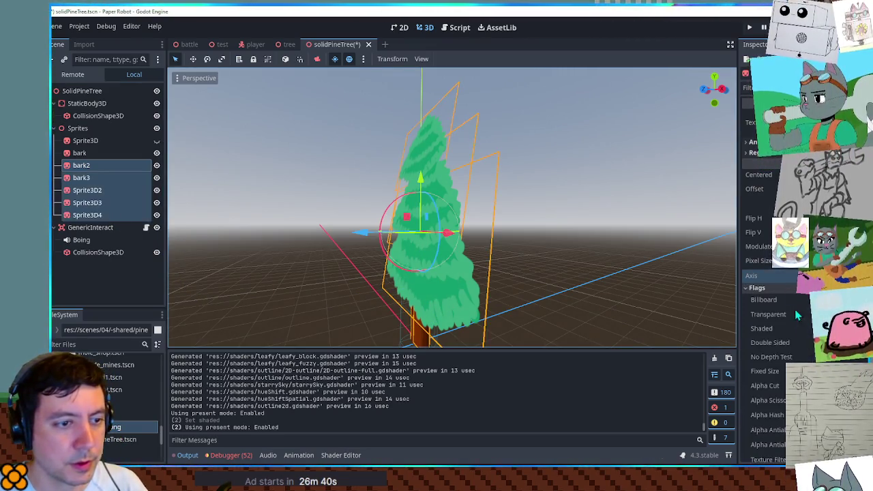
pyautogui.click(822, 328)
pyautogui.press('F5')
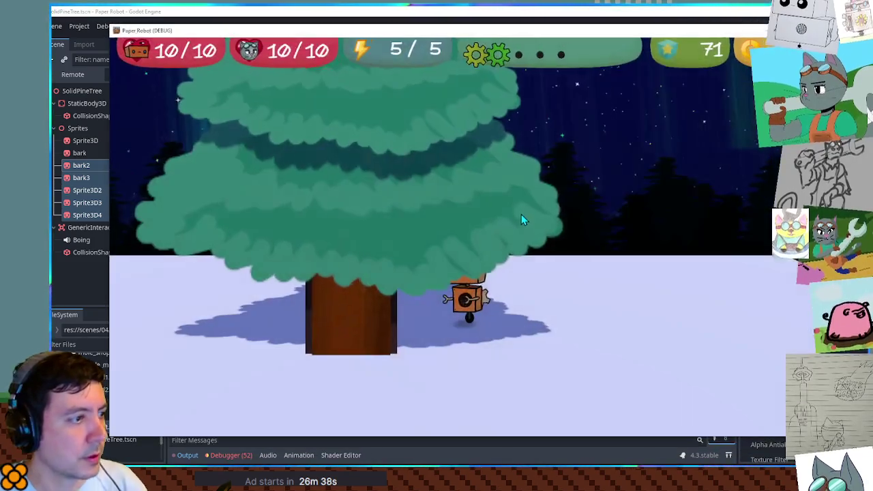
# - Walk and jump the robot around the shaded pine tree, then close the game
pyautogui.press('d')
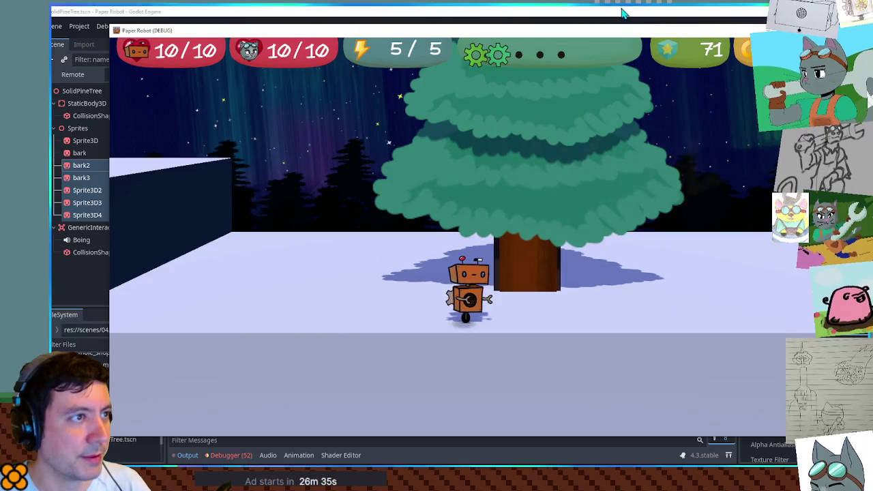
pyautogui.press('w')
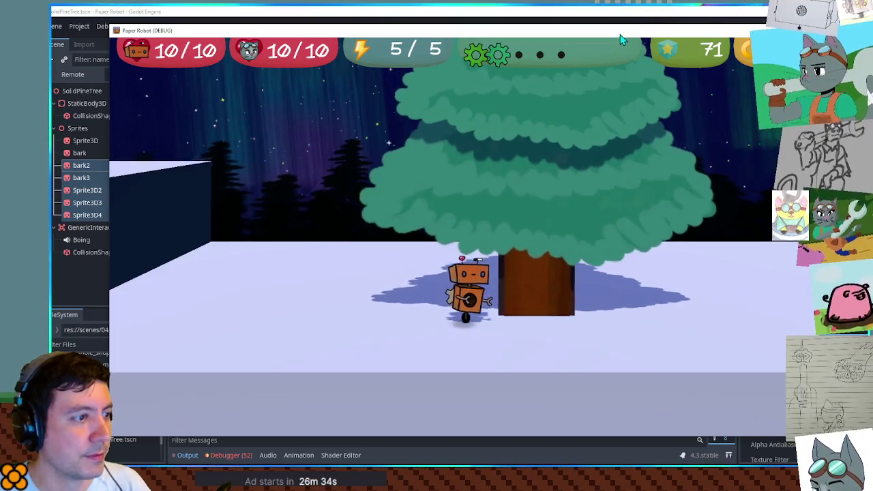
pyautogui.press('a')
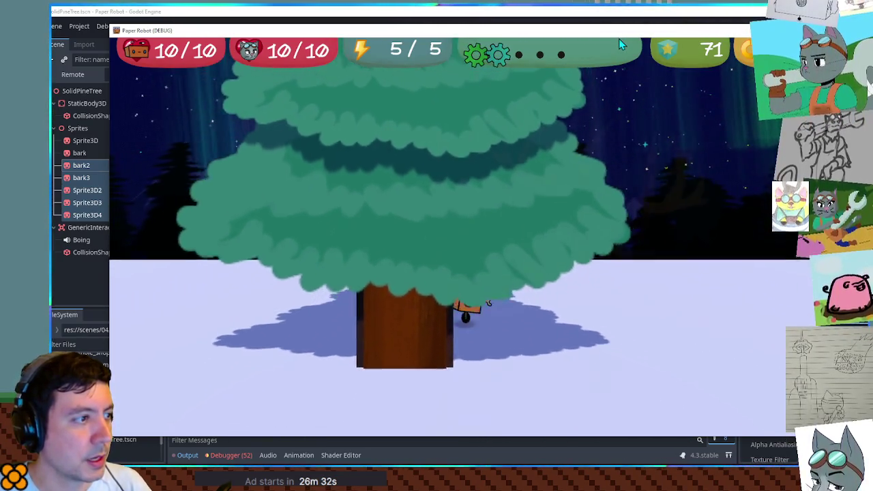
pyautogui.press('d')
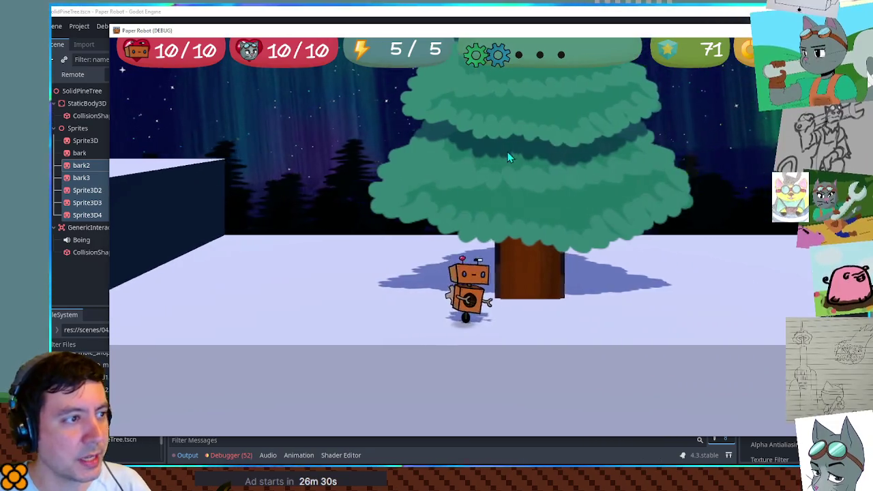
pyautogui.press('space')
pyautogui.press('a')
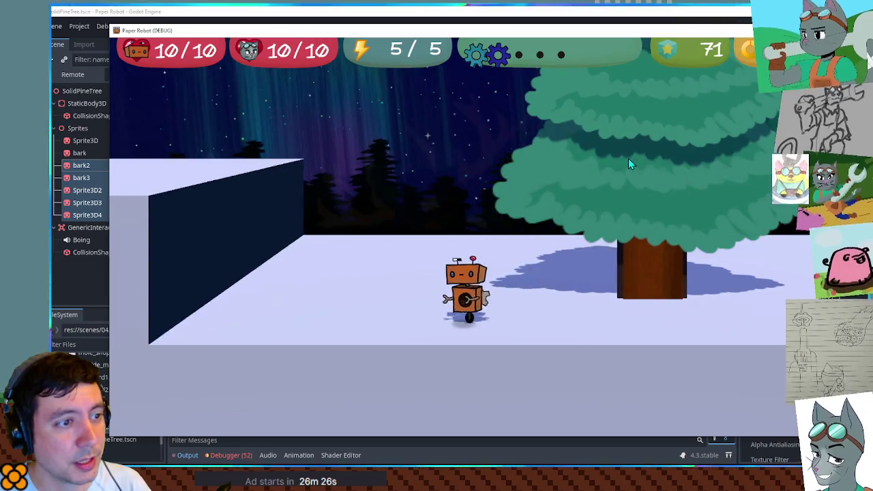
pyautogui.press('d')
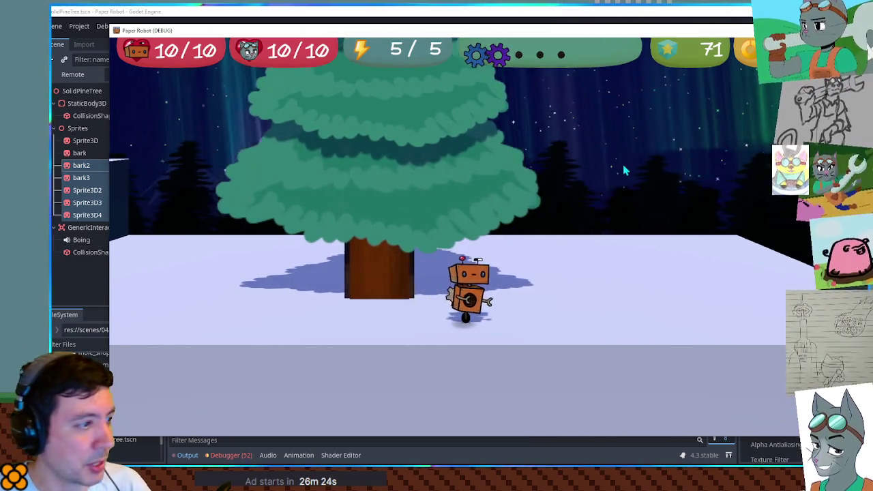
pyautogui.press('F8')
# - Review the bark2 and bark3 sprites' flags, then rerun the game and walk under the tree
pyautogui.keyDown('shift'); pyautogui.click(68, 177); pyautogui.keyUp('shift')
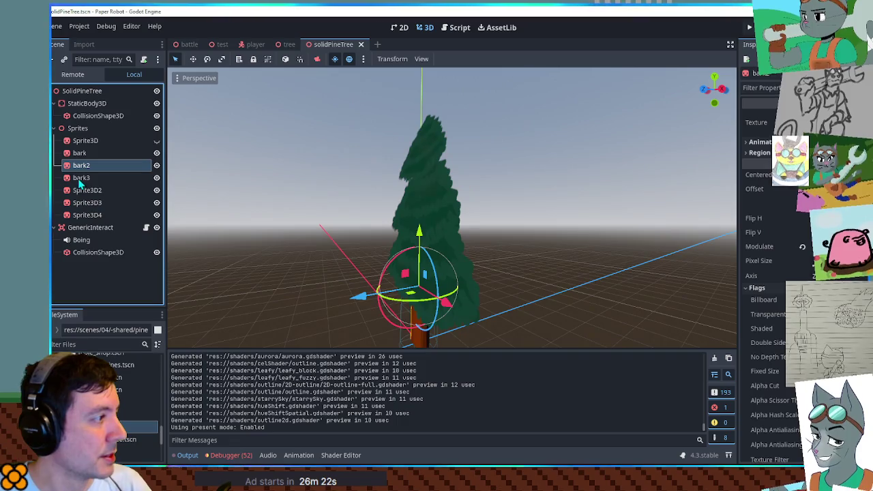
pyautogui.click(757, 287)
pyautogui.scroll(-3, 771, 272)
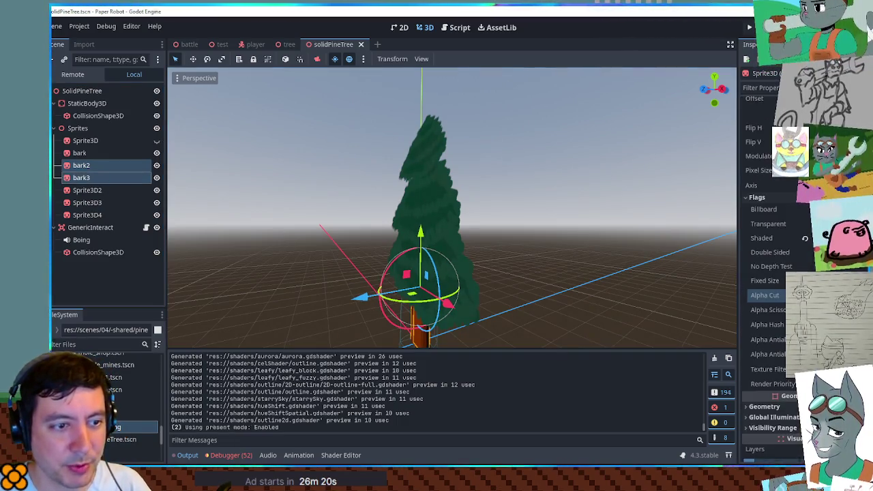
pyautogui.press('F5')
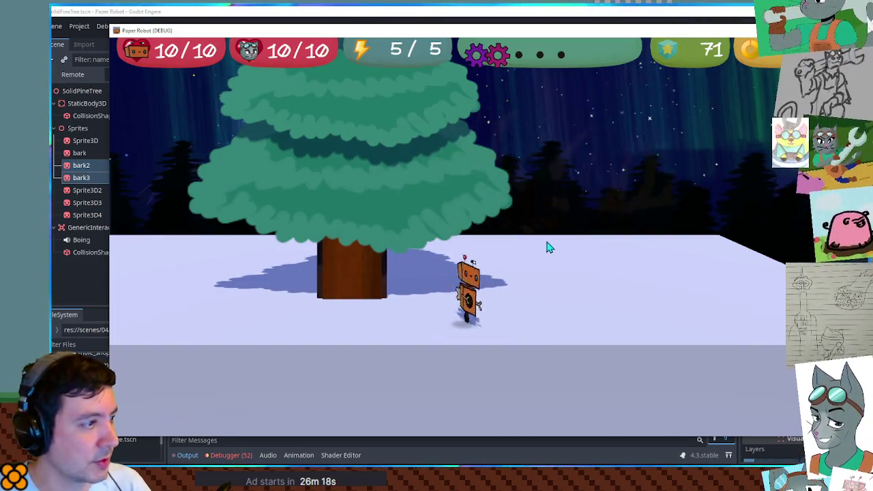
pyautogui.press('w')
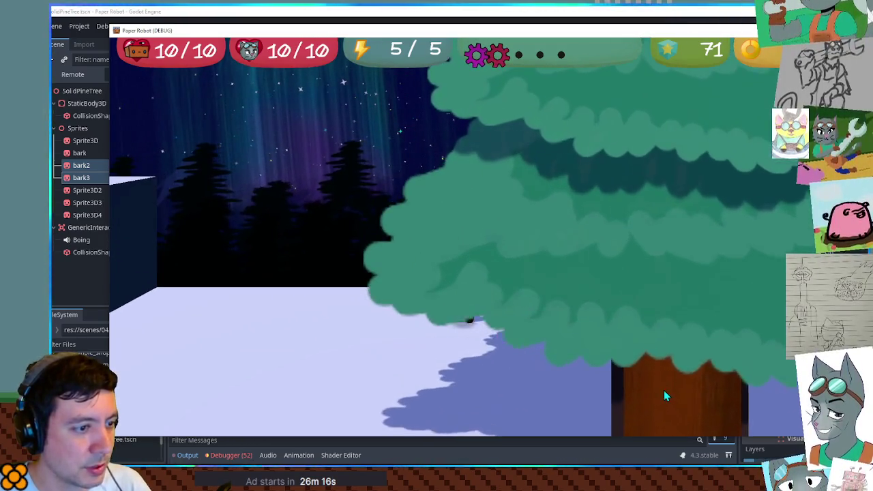
pyautogui.press('s')
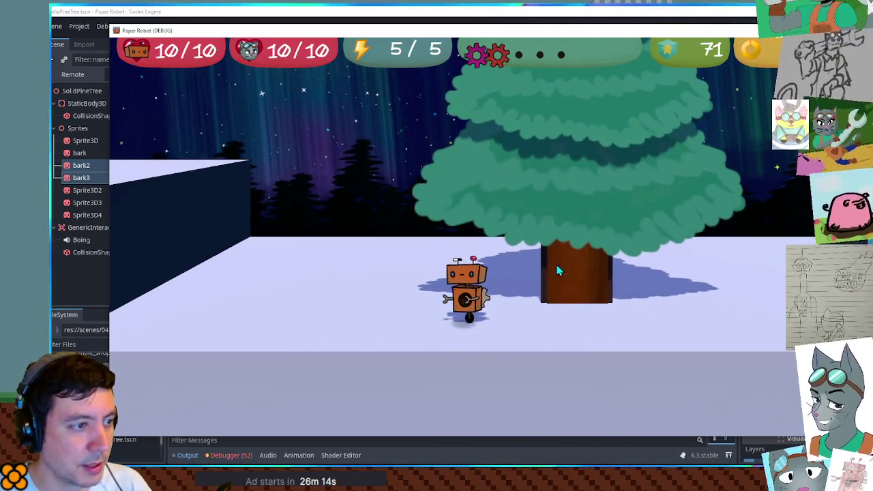
pyautogui.press('F8')
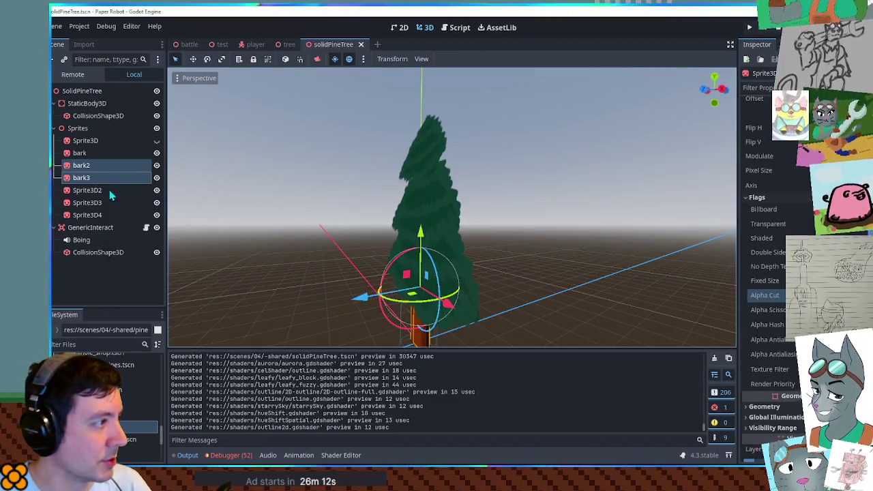
# - Select the bark sprite, run the game once more, walk left, and close it
pyautogui.click(85, 153)
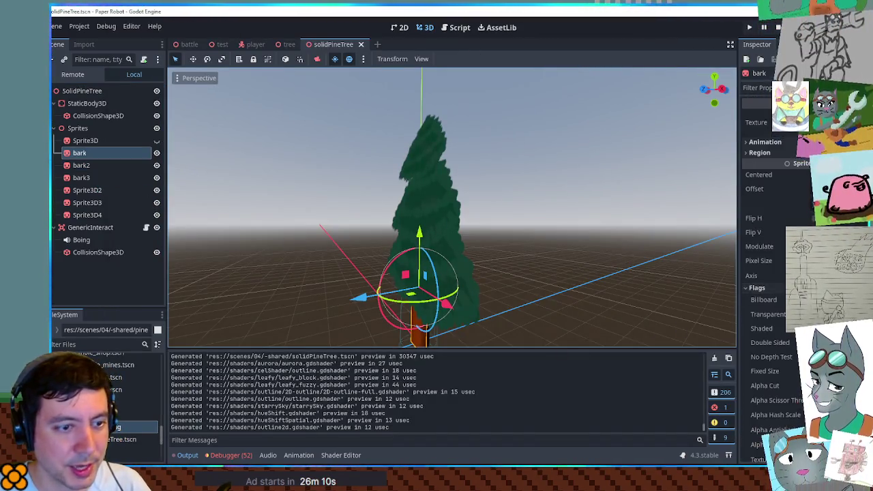
pyautogui.press('F5')
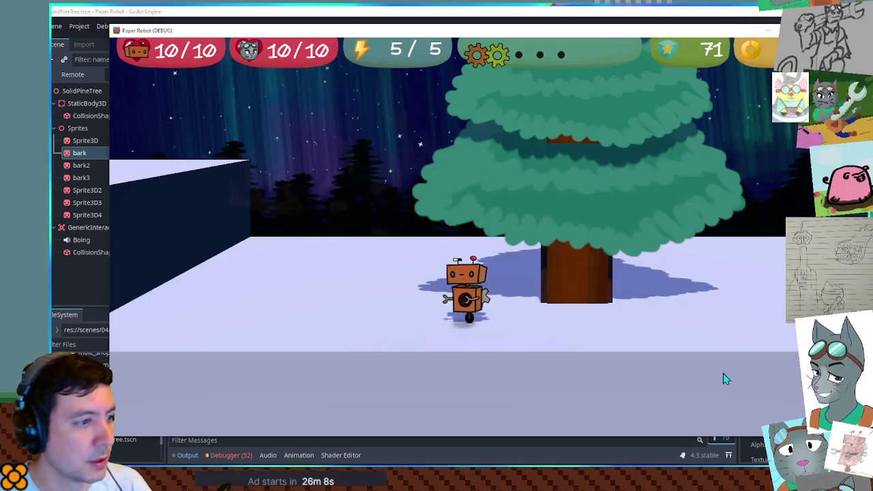
pyautogui.press('a')
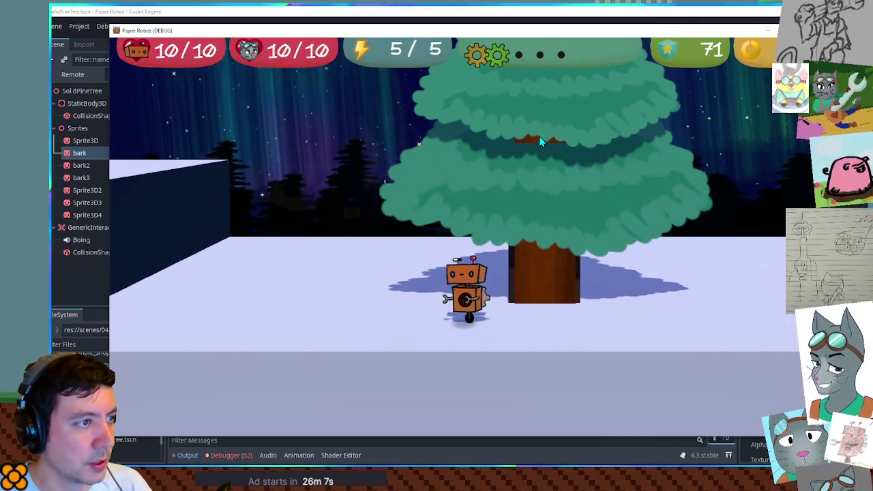
pyautogui.press('a')
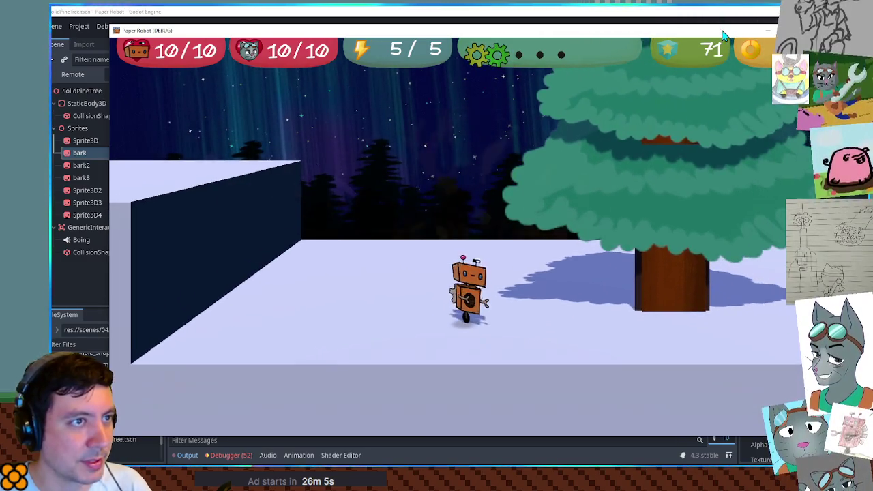
pyautogui.press('F8')
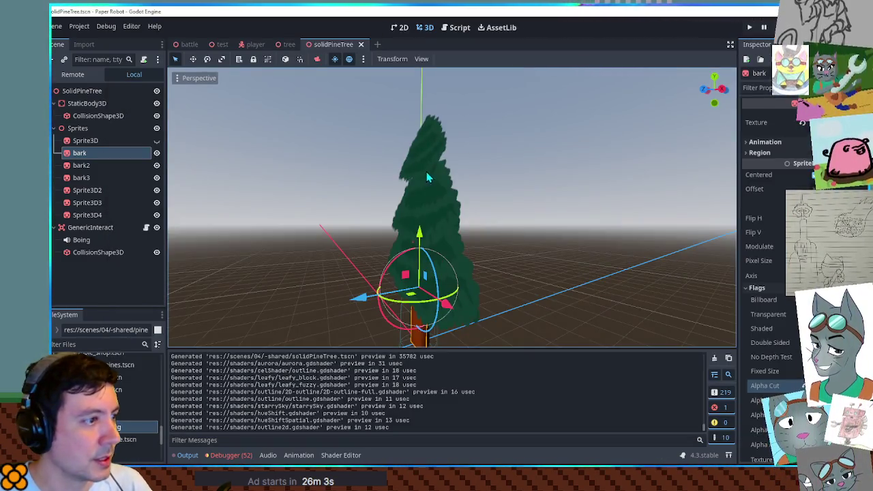
# - Lower the three bark sprites (bark, bark2, bark3) slightly beneath the pine canopy
pyautogui.moveTo(418, 150)
pyautogui.mouseDown()
pyautogui.moveTo(527, 148)
pyautogui.moveTo(521, 133)
pyautogui.moveTo(395, 117)
pyautogui.moveTo(390, 142)
pyautogui.moveTo(493, 148)
pyautogui.moveTo(589, 201)
pyautogui.moveTo(546, 241)
pyautogui.moveTo(518, 300)
pyautogui.mouseUp()
pyautogui.keyDown('shift'); pyautogui.click(110, 178); pyautogui.keyUp('shift')
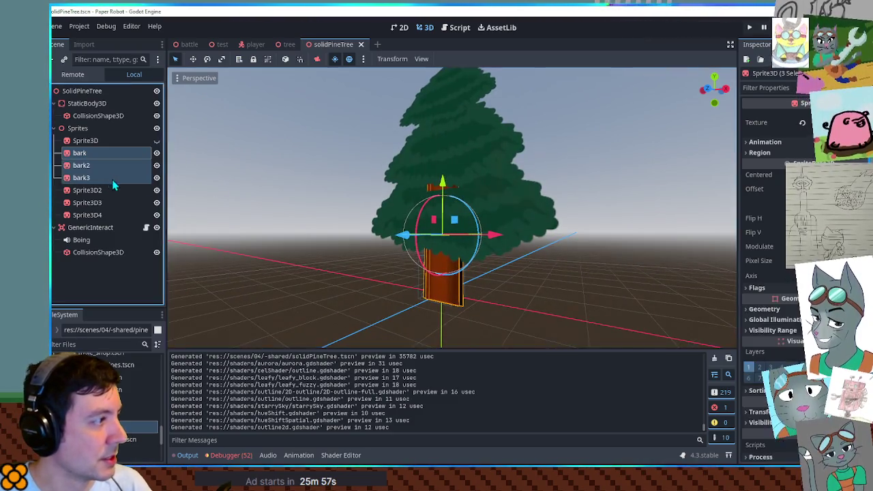
pyautogui.moveTo(442, 183); pyautogui.dragTo(444, 220)
# - Save the solidPineTree scene and run it to check the shaded trunk
pyautogui.hotkey('ctrl', 's')
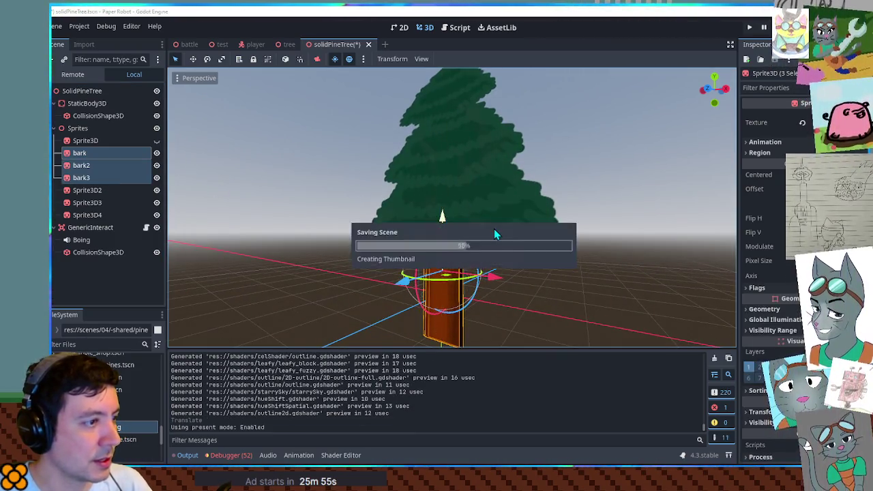
pyautogui.click(631, 292)
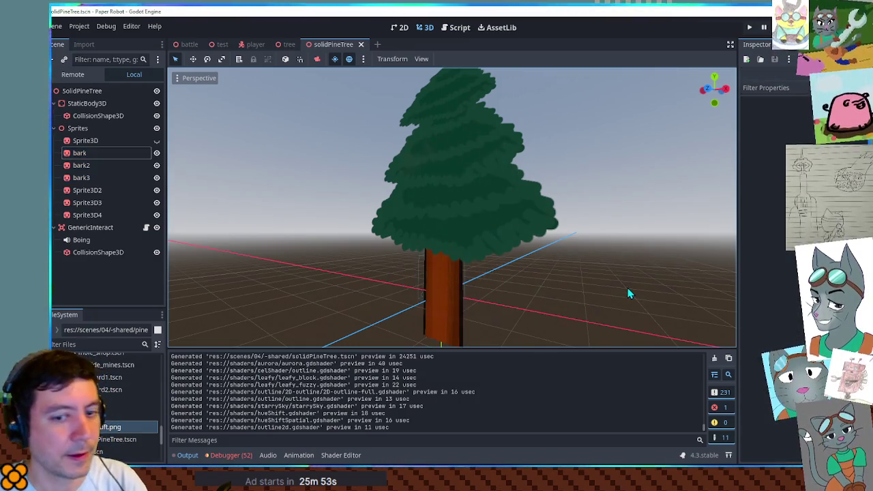
pyautogui.hotkey('ctrl', 's')
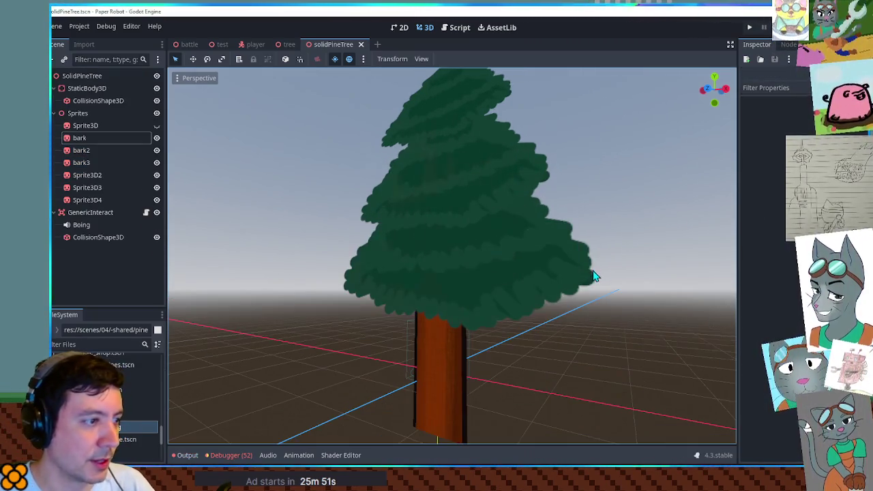
pyautogui.press('F6')
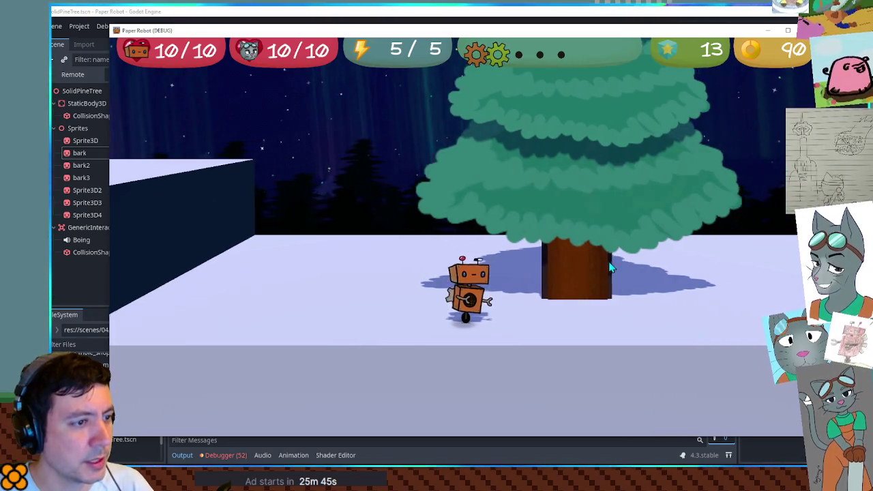
# - Close the running game, select the bark sprite and relaunch the project with F5
pyautogui.press('F8')
pyautogui.click(447, 292)
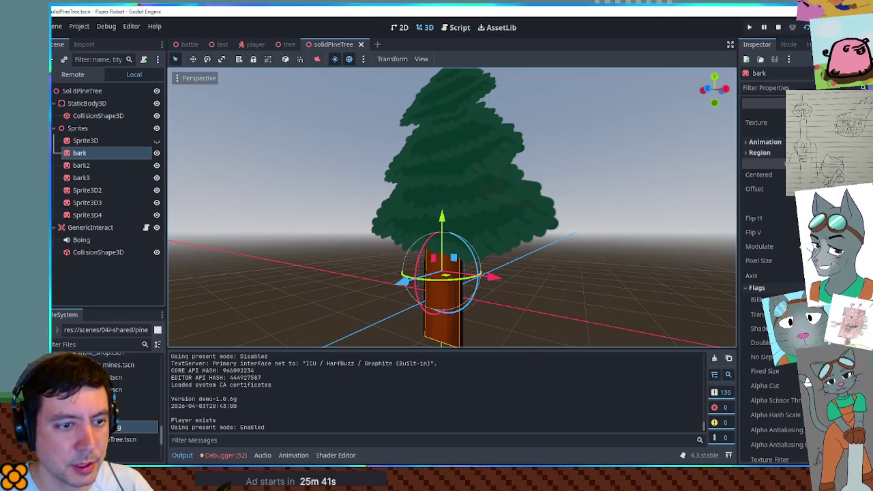
pyautogui.press('F5')
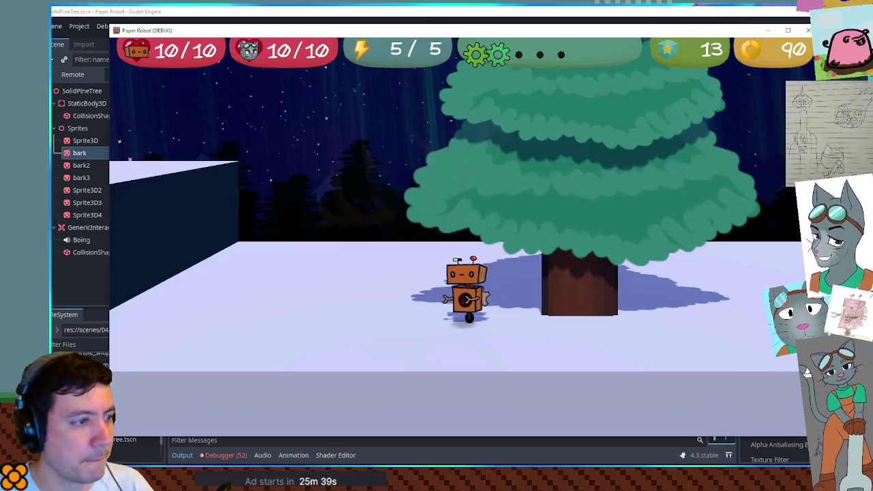
# - Walk the robot around and past the pine tree, jumping once in front of the trunk
pyautogui.press('w')
pyautogui.press('a')
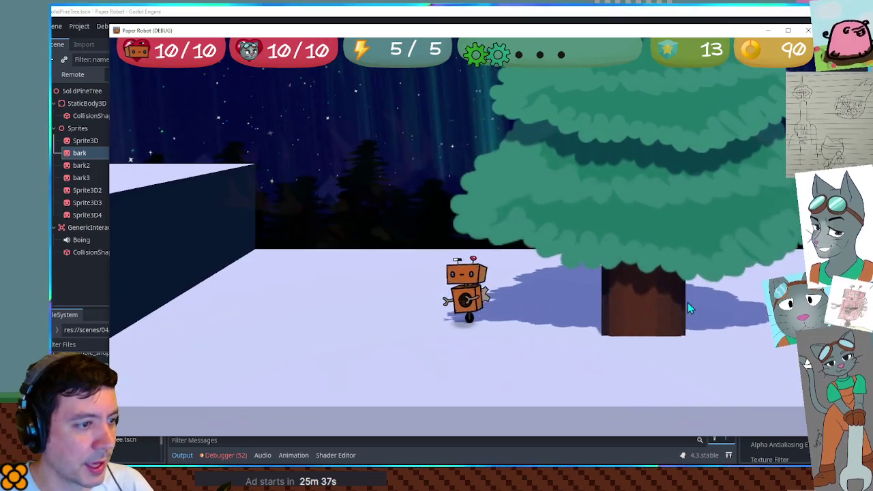
pyautogui.press('s')
pyautogui.press('d')
pyautogui.press('a')
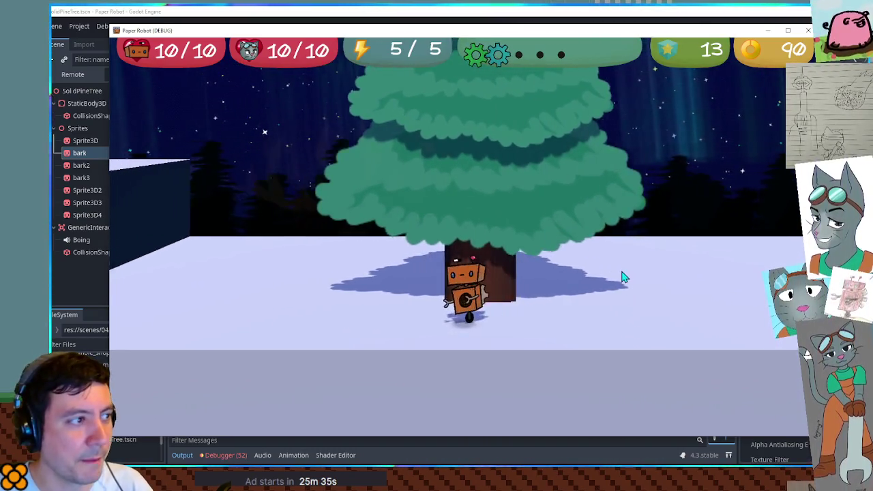
pyautogui.press('d')
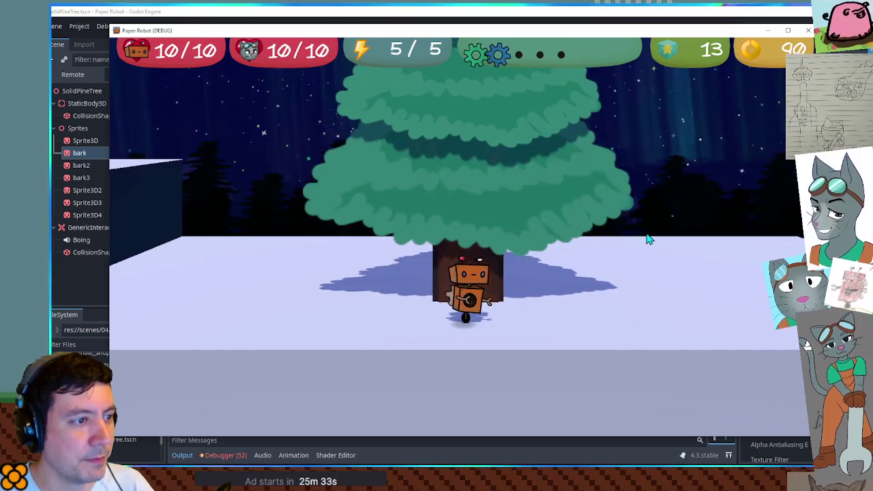
pyautogui.press('a')
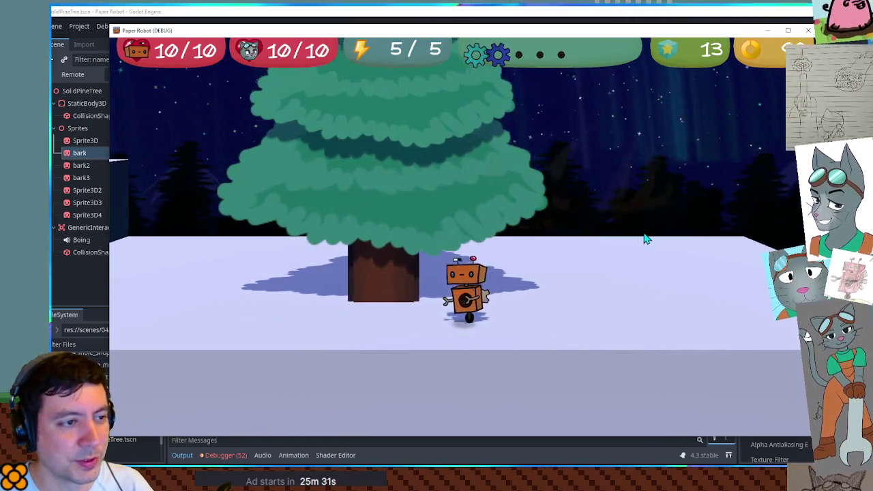
pyautogui.press('d')
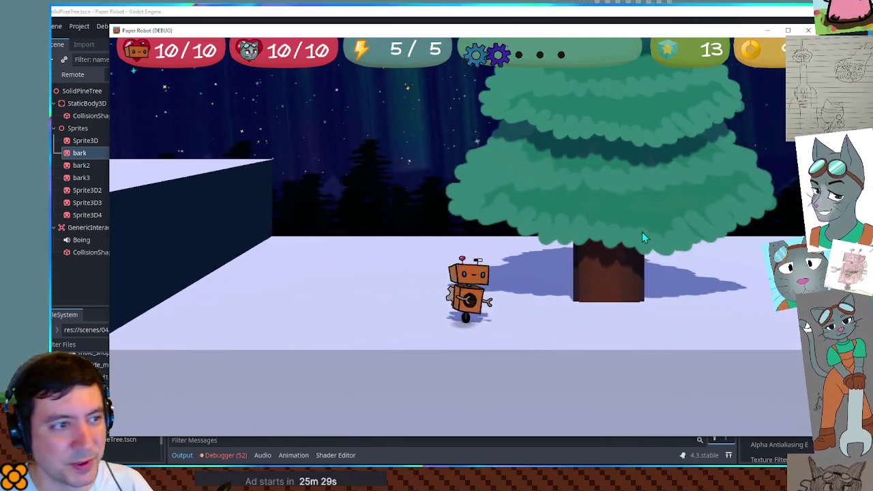
pyautogui.press('space')
pyautogui.press('d')
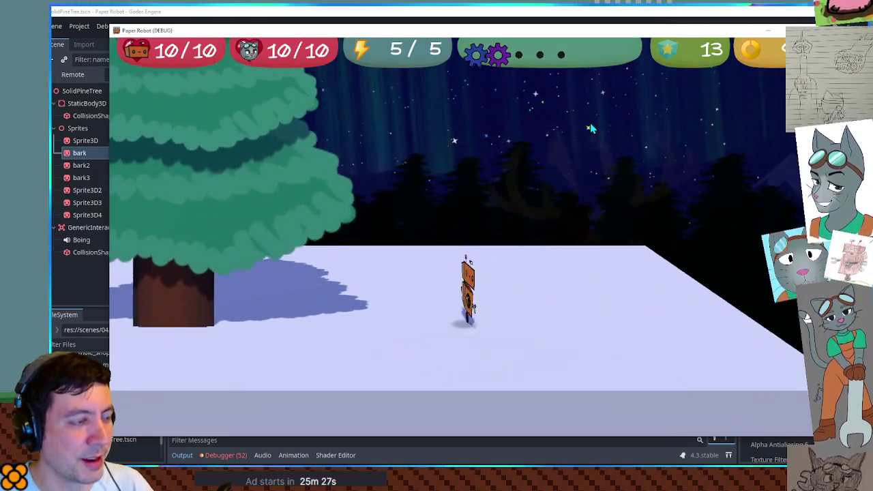
pyautogui.press('a')
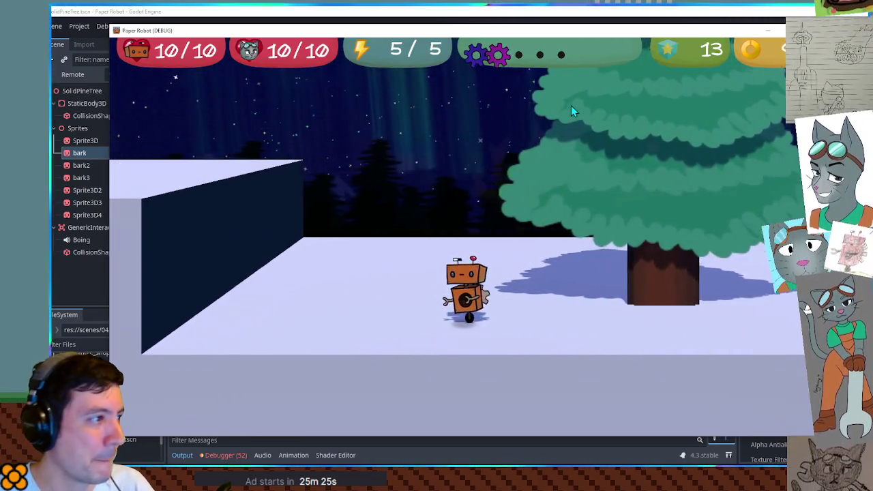
# - Close the game and the solidPineTree and tree scenes, returning to the test level
pyautogui.click(596, 12)
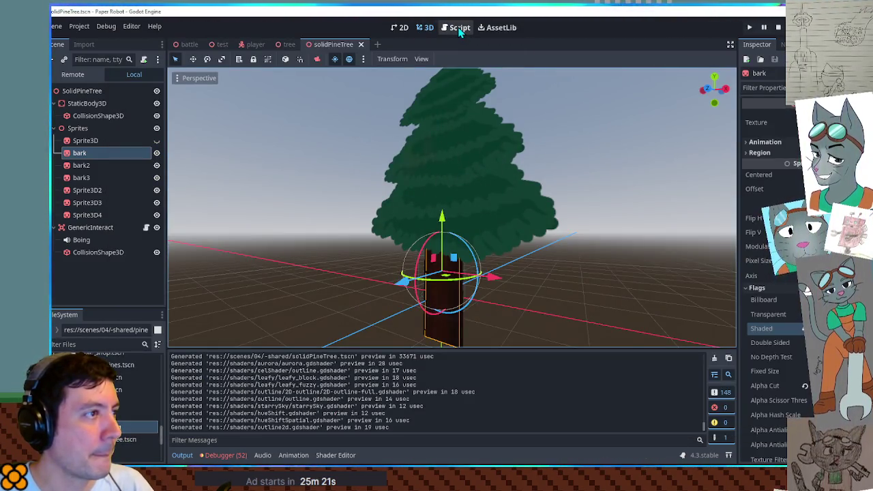
pyautogui.click(360, 44)
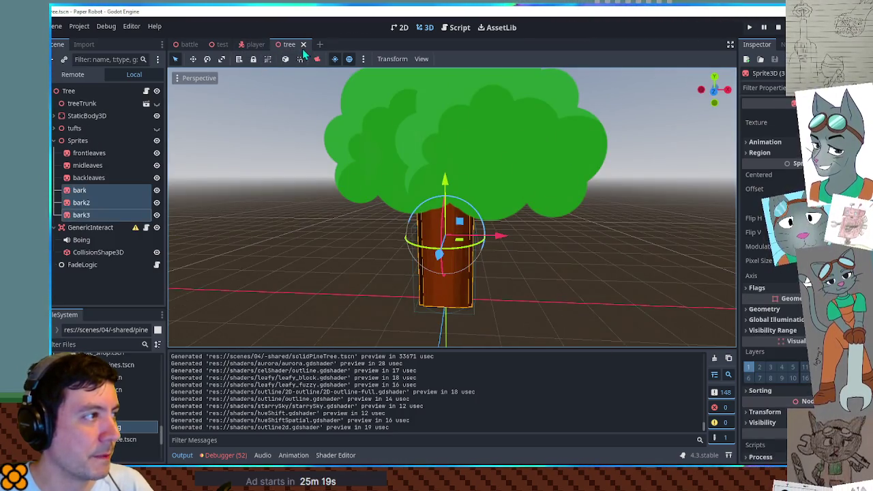
pyautogui.click(302, 45)
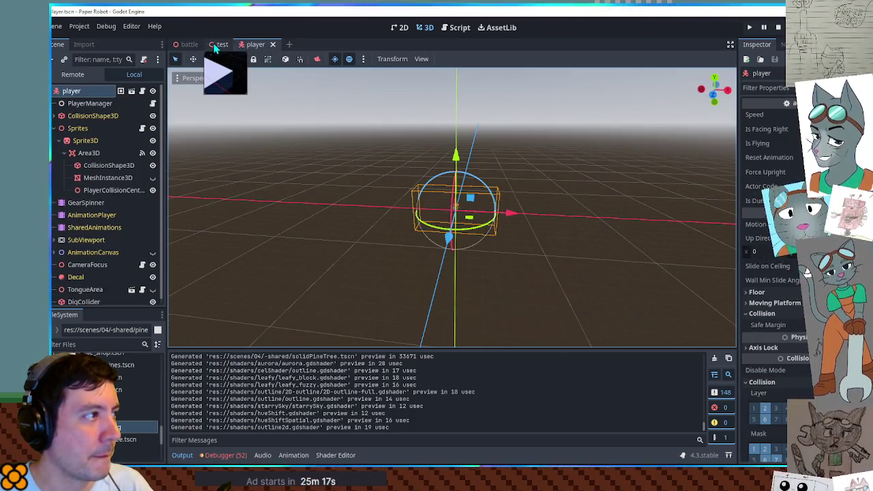
pyautogui.click(219, 45)
# - Move SolidPineTree onto the far snowy platform, test-run it, then duplicate it
pyautogui.press('g')
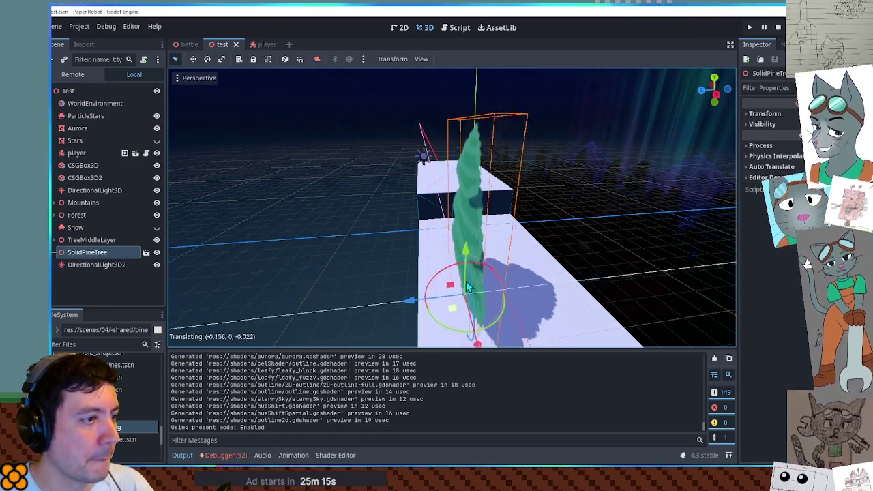
pyautogui.click(510, 242)
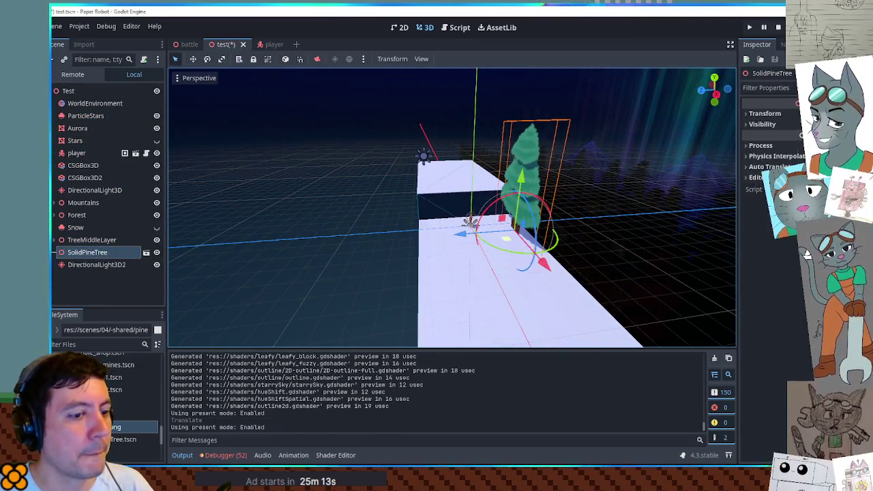
pyautogui.press('F6')
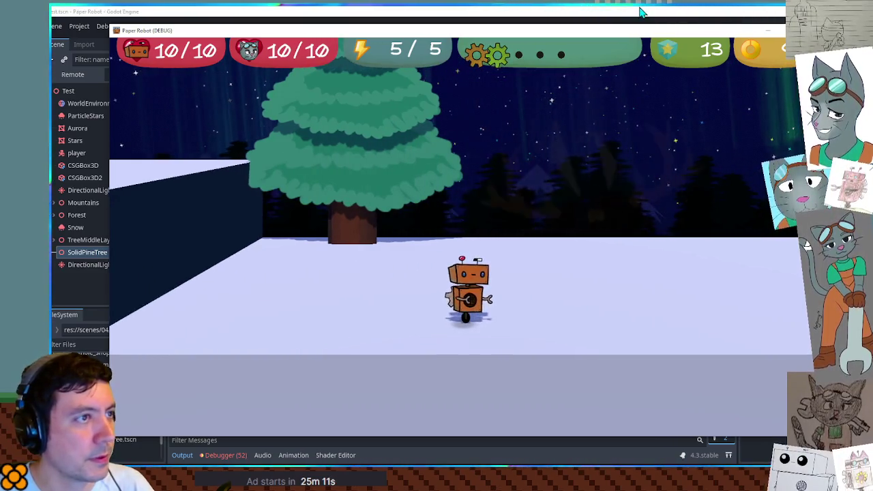
pyautogui.press('F8')
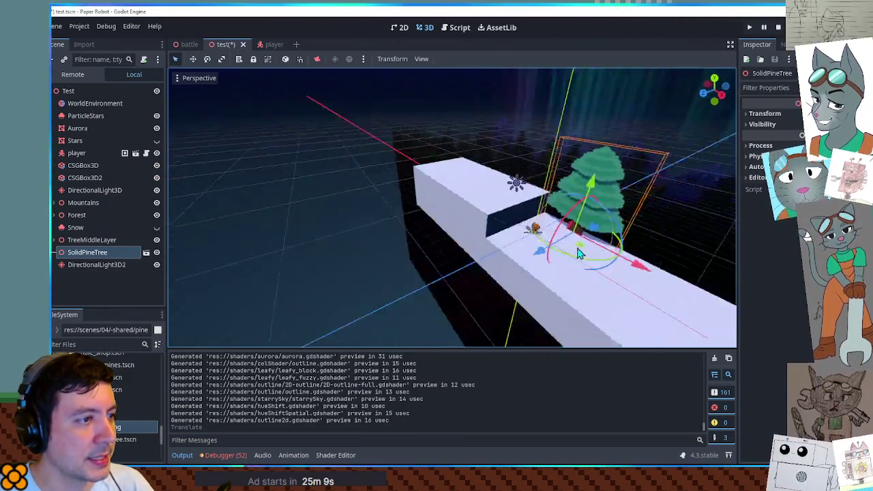
pyautogui.hotkey('ctrl', 'd')
# - Slide SolidPineTree2 farther along the platform on X, then play-test the level with both trees
pyautogui.moveTo(664, 235); pyautogui.dragTo(716, 243)
pyautogui.press('F6')
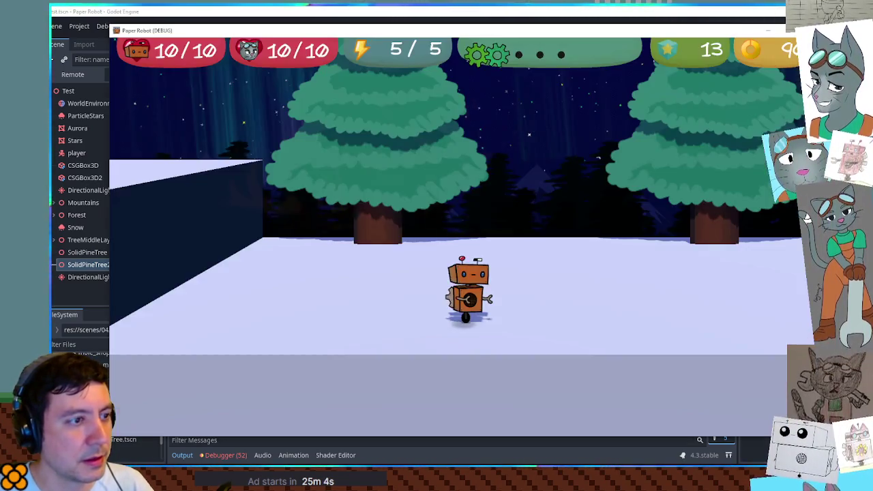
pyautogui.press('w')
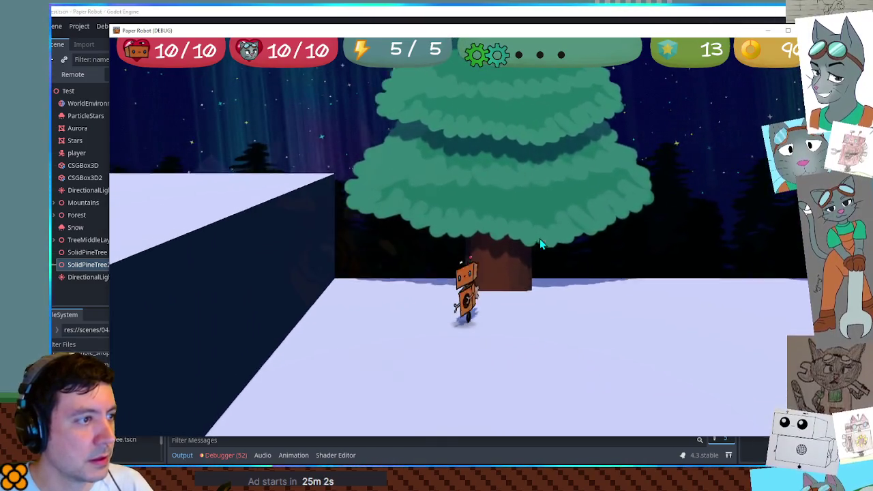
pyautogui.press('s')
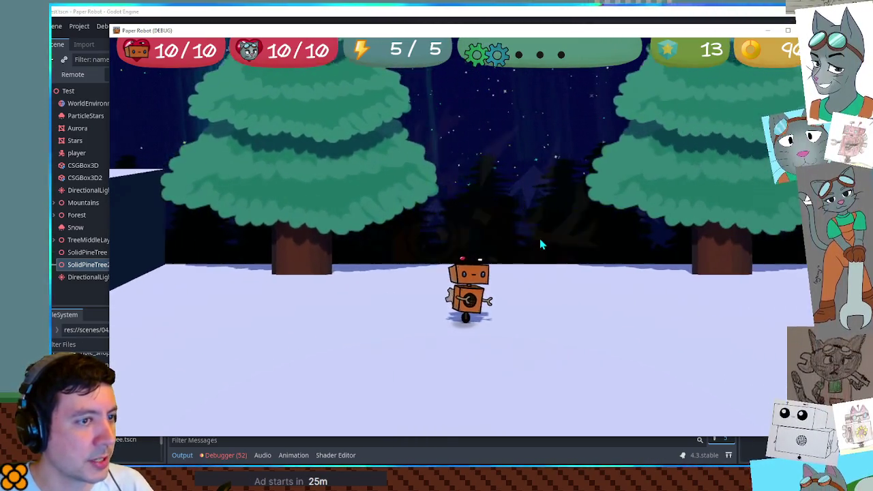
pyautogui.press('d')
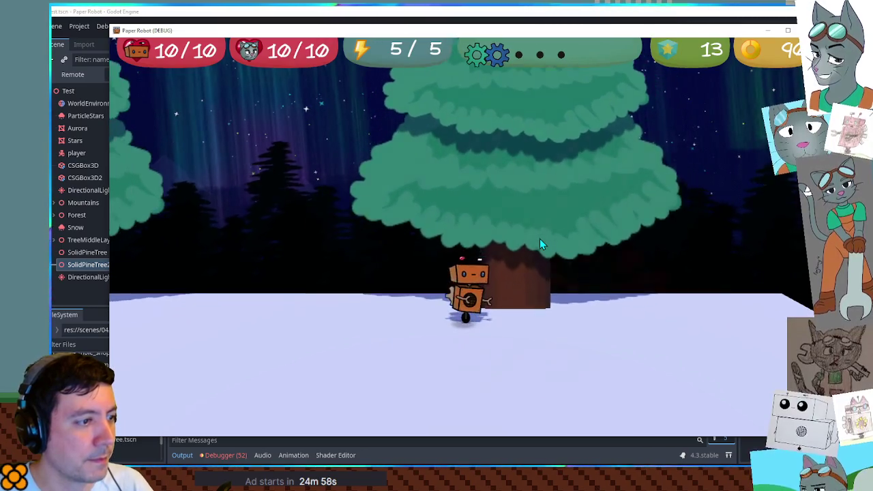
pyautogui.press('s')
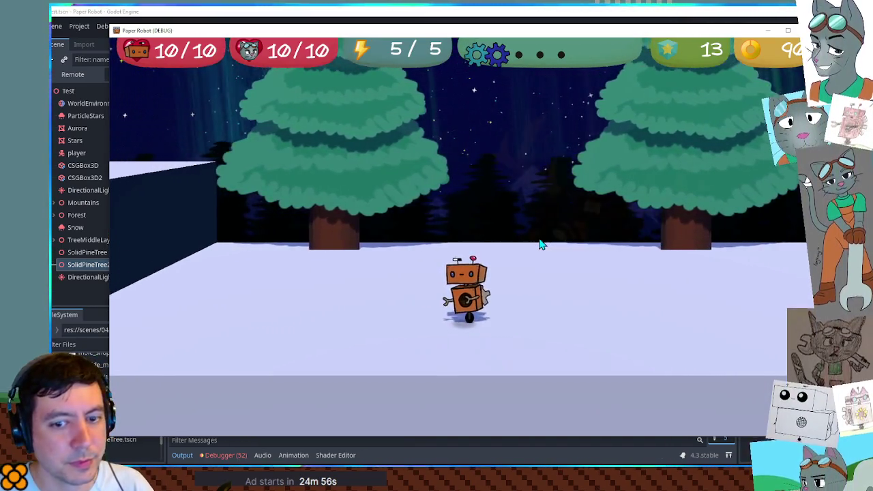
pyautogui.press('d')
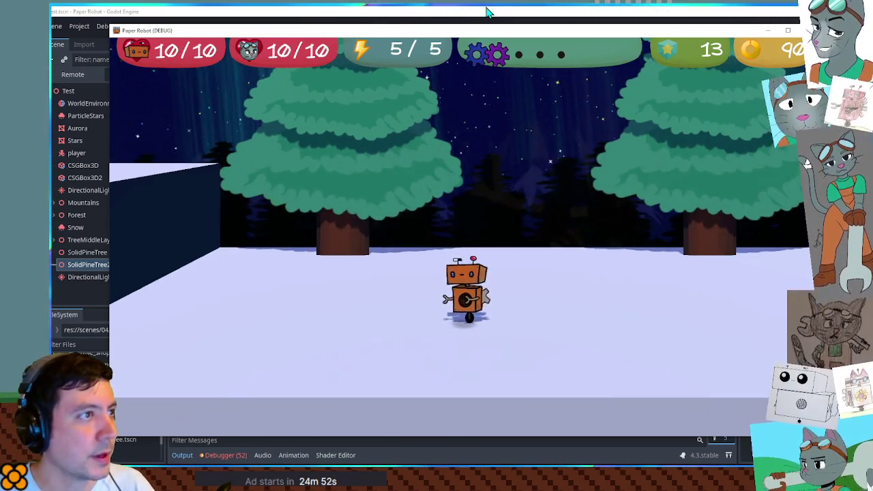
pyautogui.press('F8')
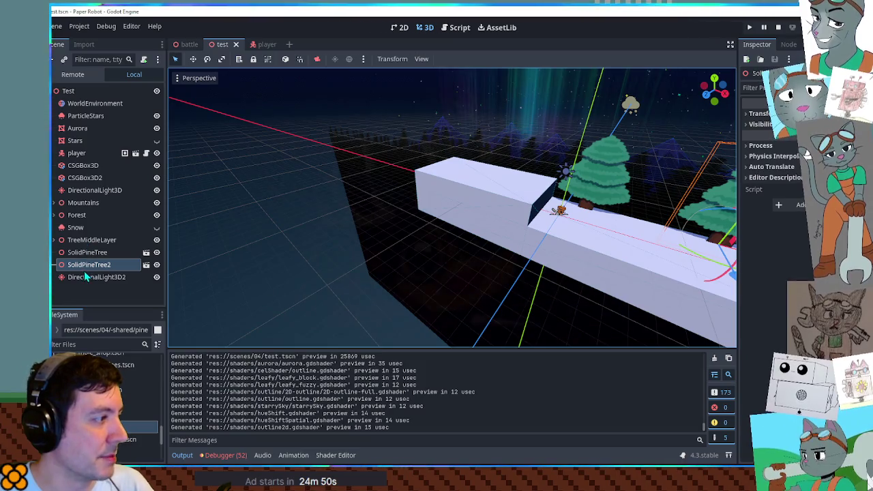
# - Review DirectionalLight3D2's colour and energy properties, then launch the game
pyautogui.click(85, 276)
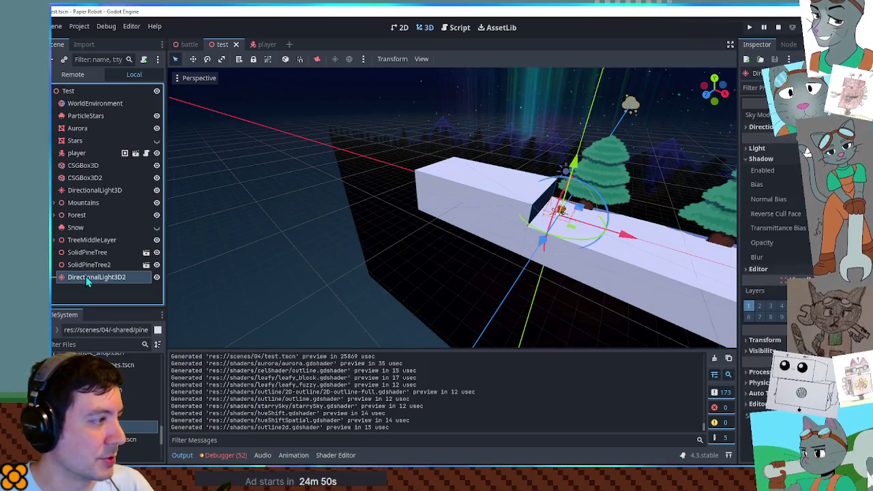
pyautogui.click(784, 149)
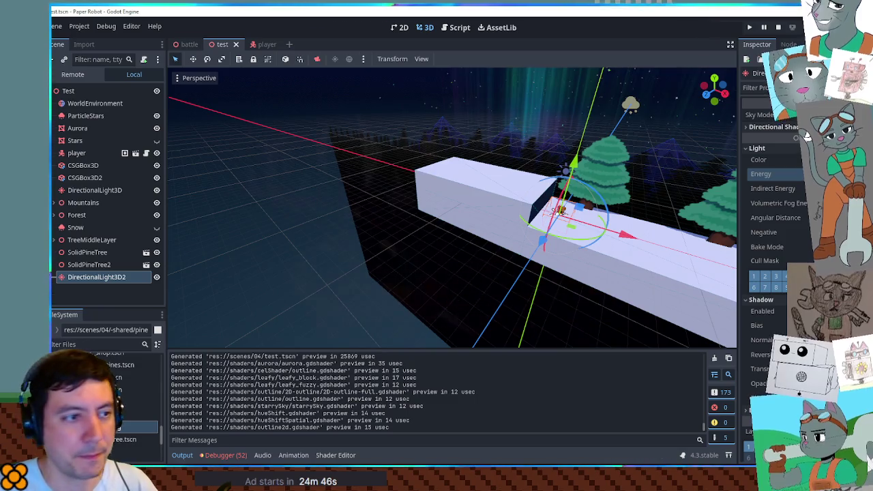
pyautogui.press('F6')
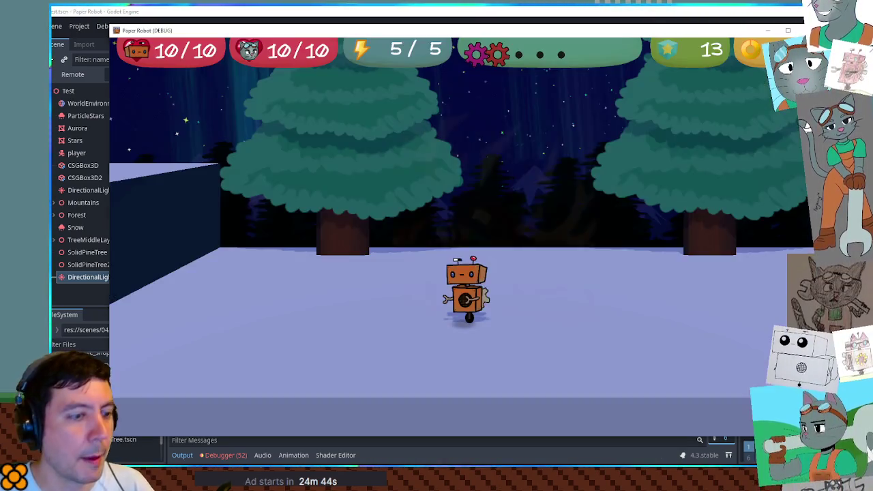
# - Walk, jump and swing the camera around the robot between the two pine trees
pyautogui.press('a')
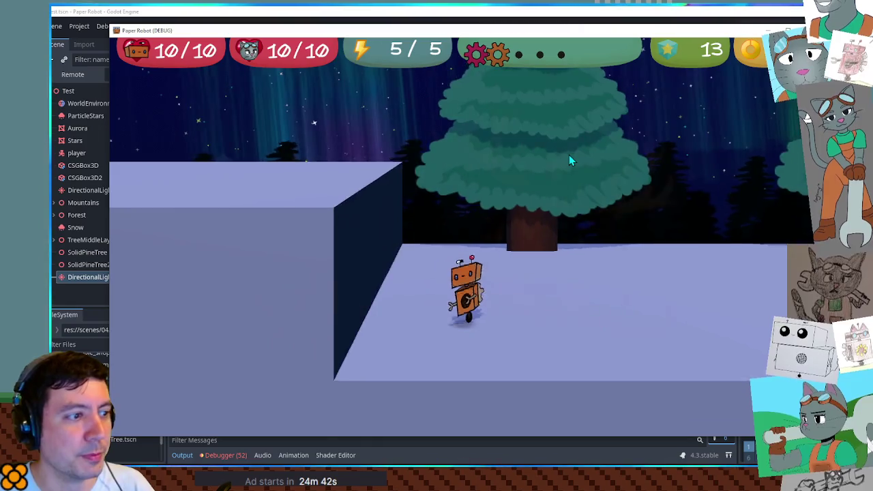
pyautogui.press('a')
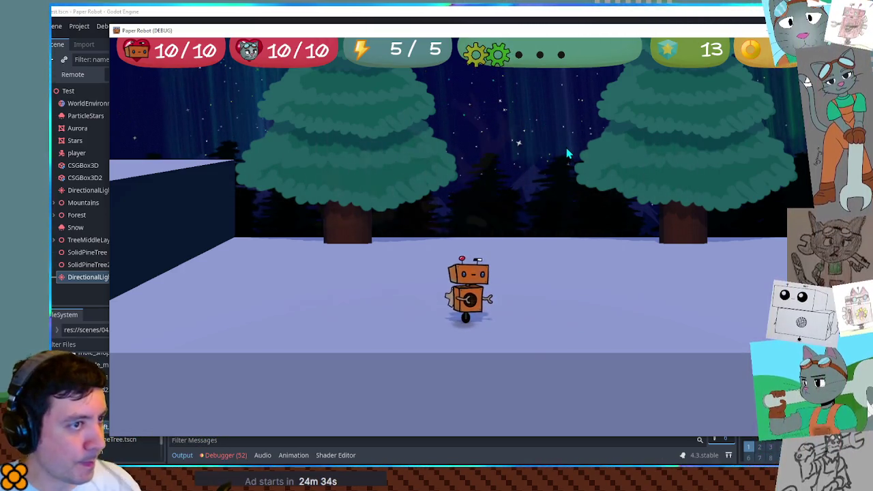
pyautogui.press('d')
pyautogui.press('a')
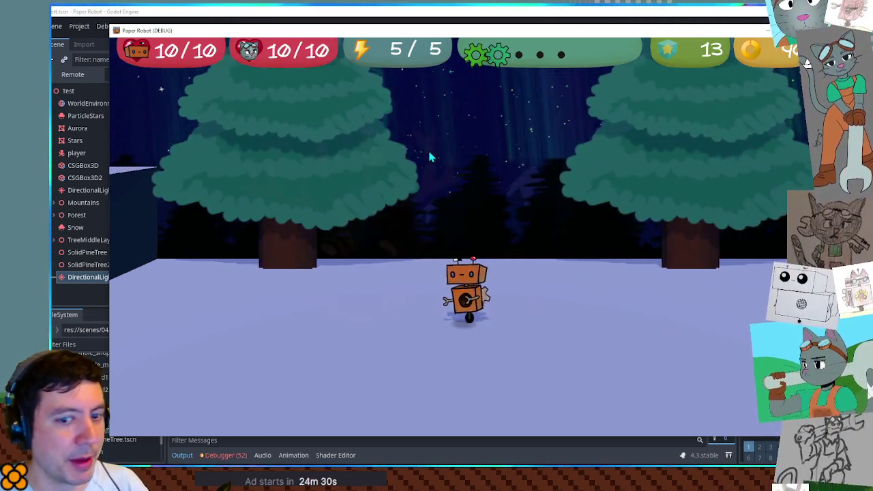
pyautogui.press('space')
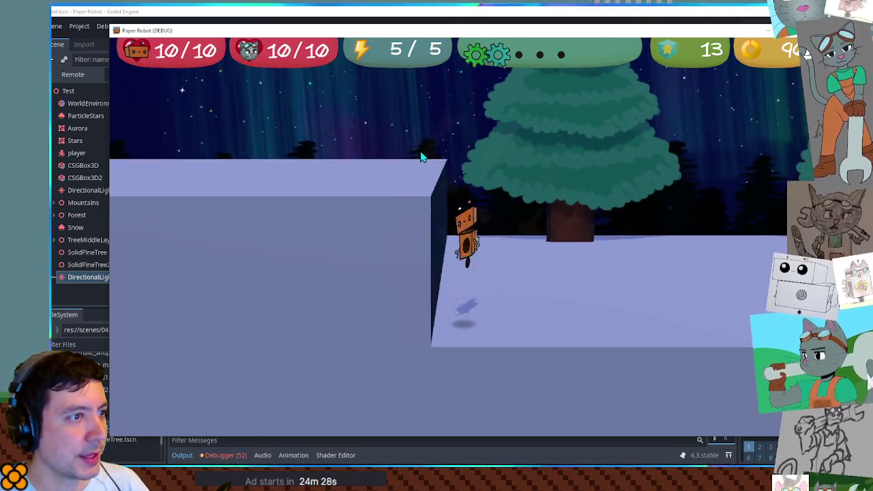
pyautogui.press('s')
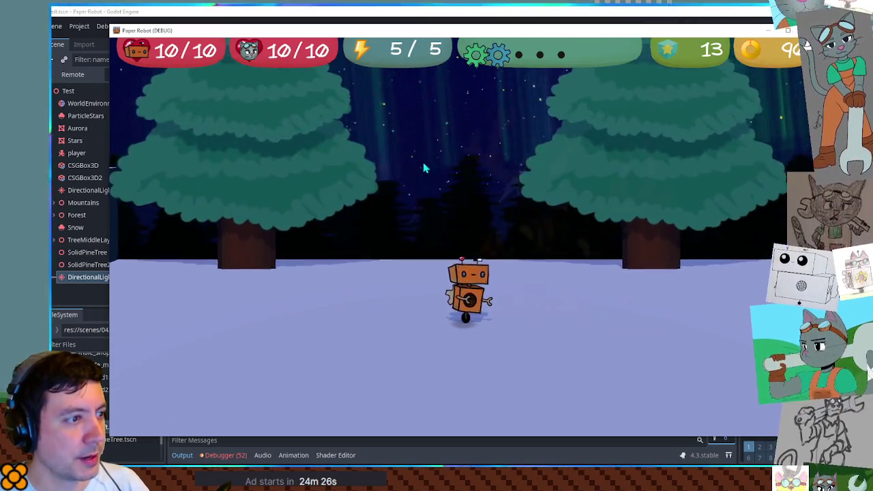
pyautogui.press('d')
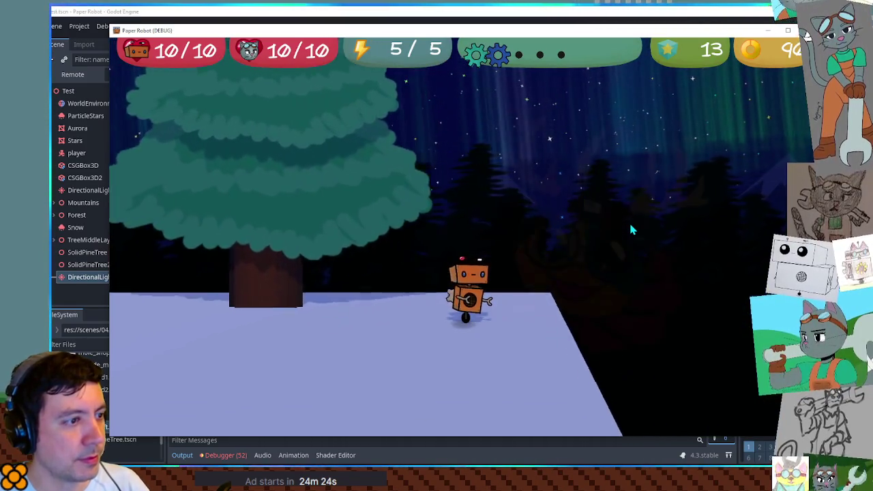
pyautogui.press('a')
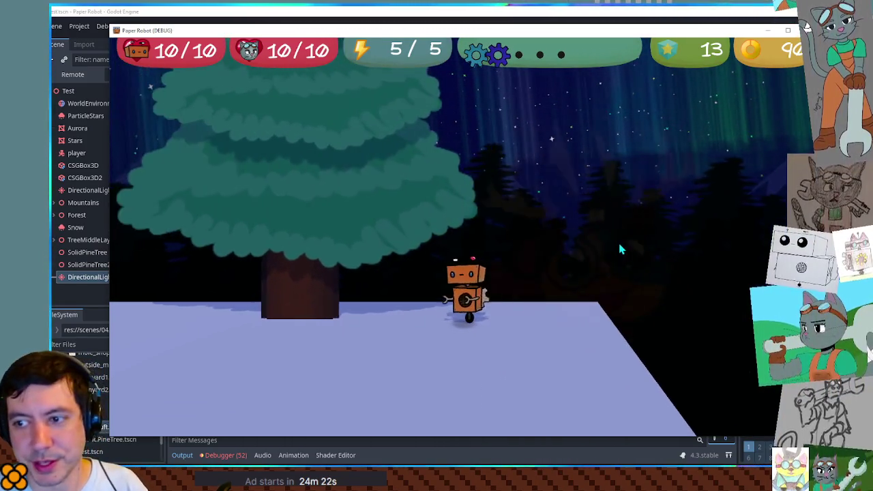
pyautogui.press('a')
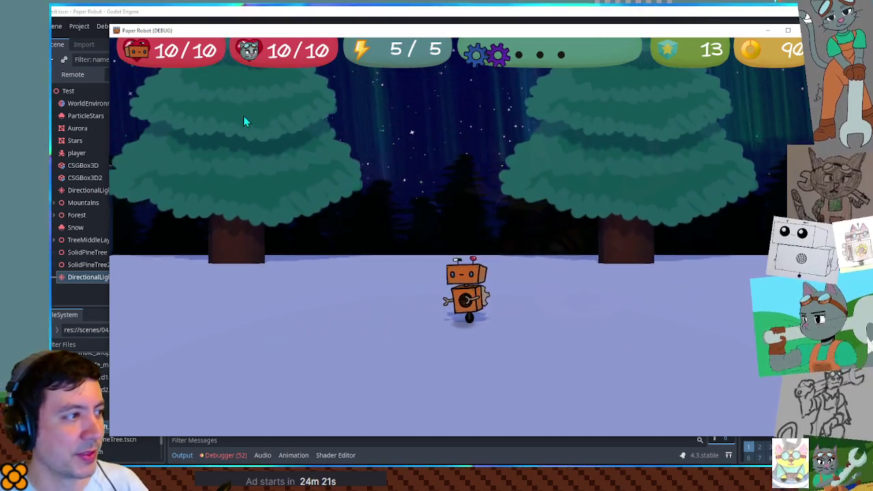
pyautogui.press('d')
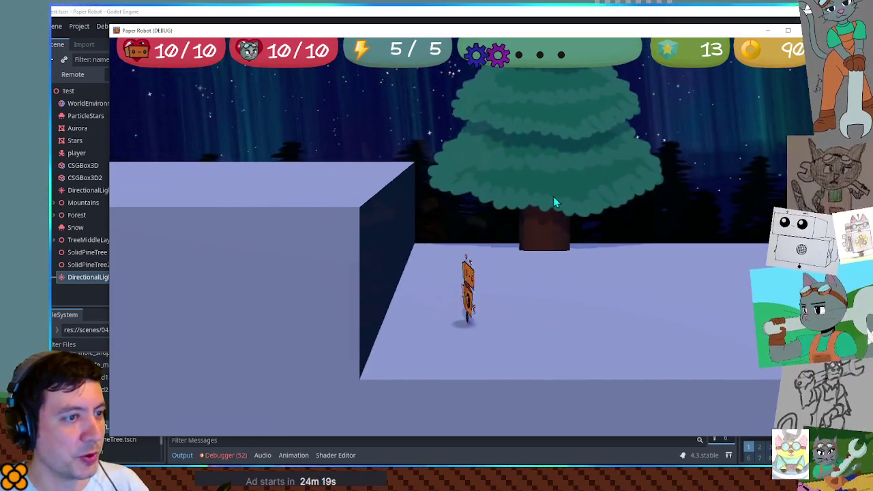
pyautogui.press('a')
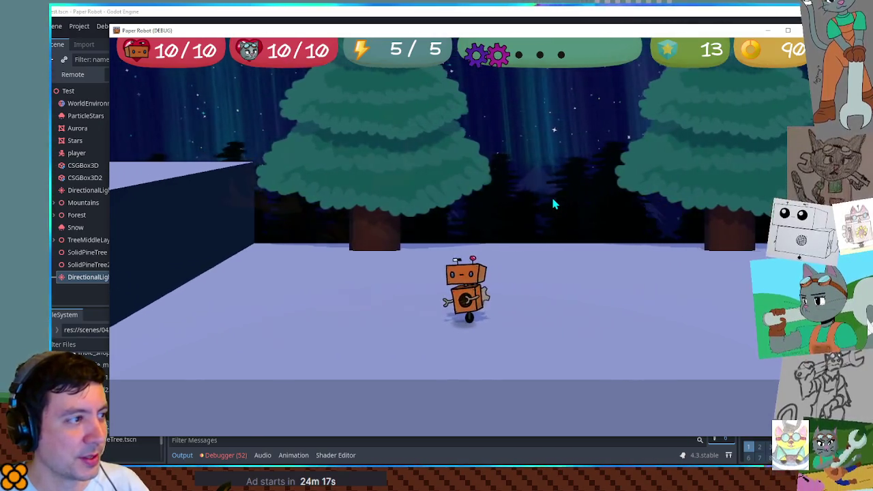
pyautogui.press('w')
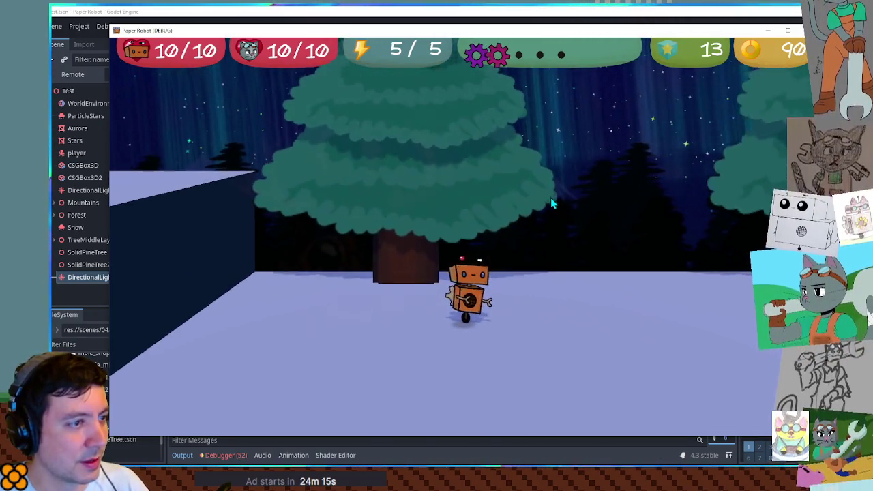
pyautogui.press('s')
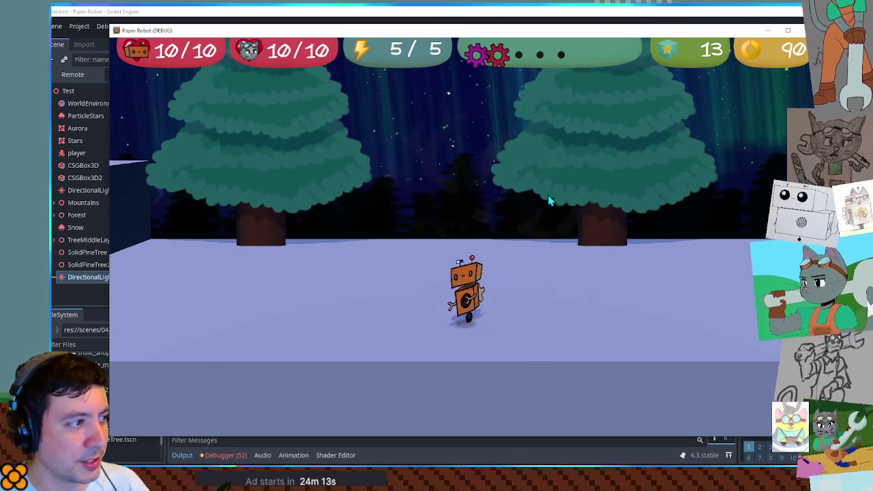
pyautogui.press('a')
pyautogui.press('space')
pyautogui.press('d')
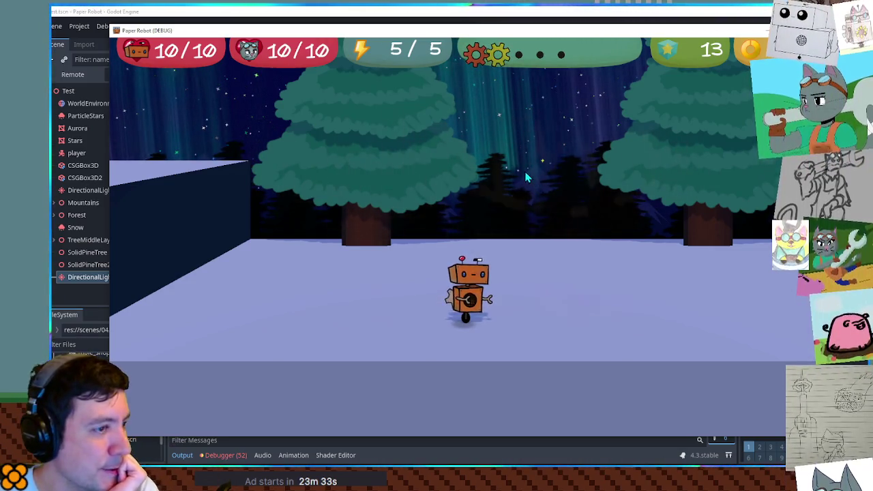
pyautogui.press('F8')
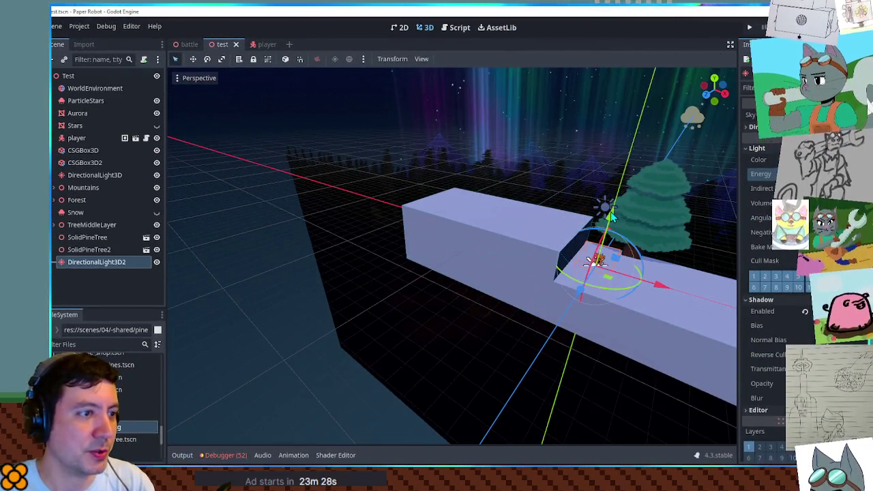
# - Zoom the 3D view in on the snowy ledge and trees, then inspect WorldEnvironment and ParticleStars
pyautogui.moveTo(423, 164); pyautogui.dragTo(582, 191)
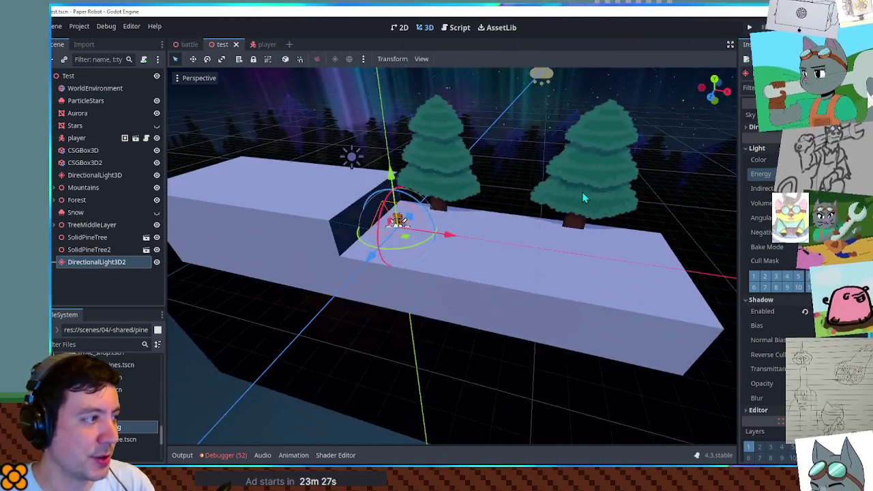
pyautogui.scroll(5, 582, 192)
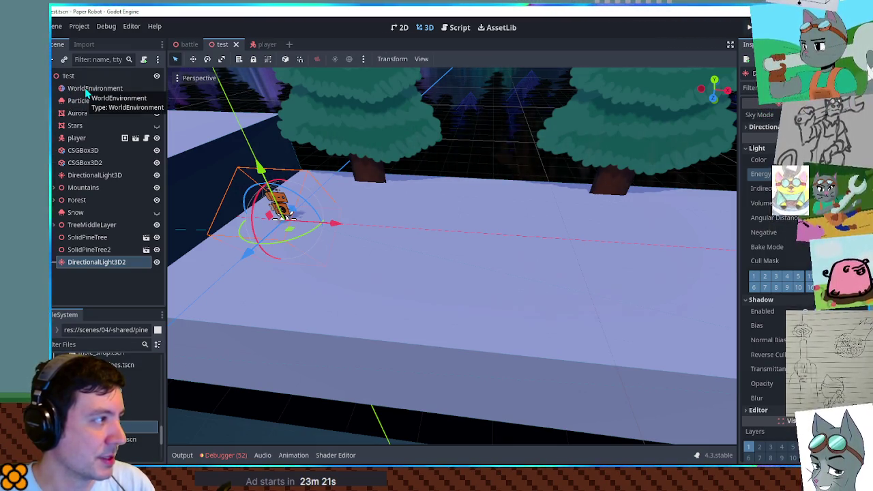
pyautogui.click(92, 95)
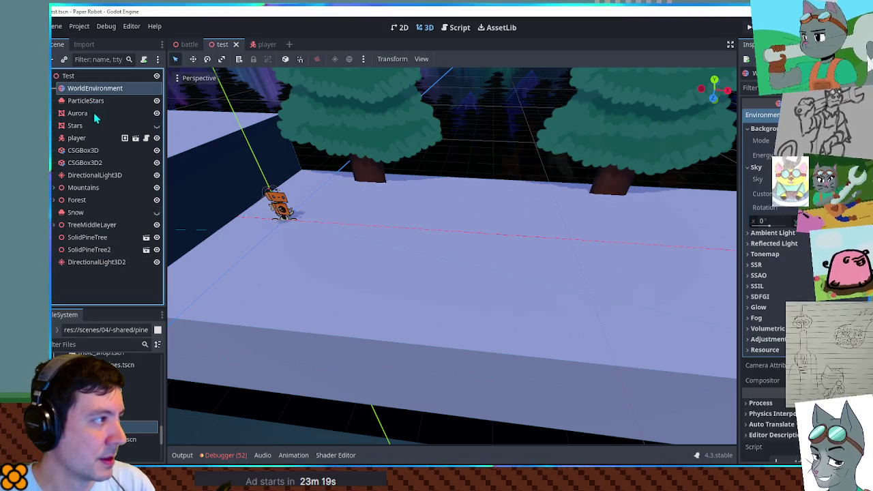
pyautogui.click(85, 101)
pyautogui.click(75, 126)
pyautogui.click(85, 102)
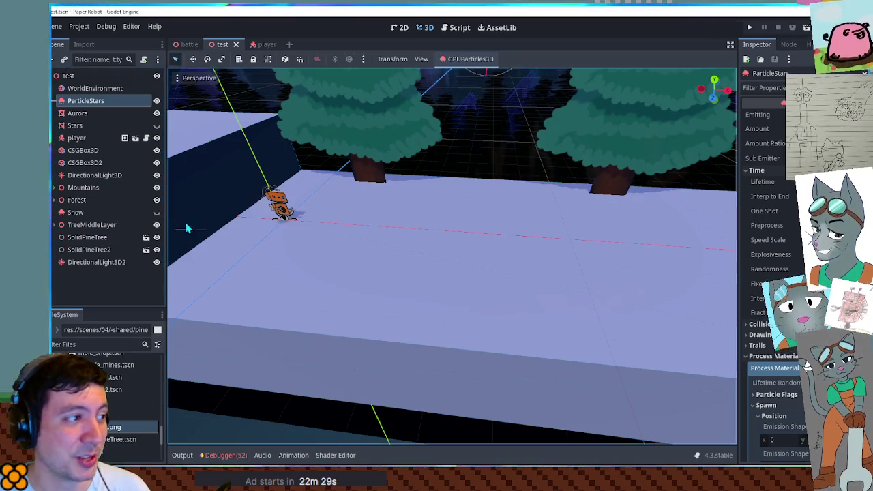
# - Select the CSGBox3D ledge and frame the viewport on it
pyautogui.click(510, 215)
pyautogui.press('f')
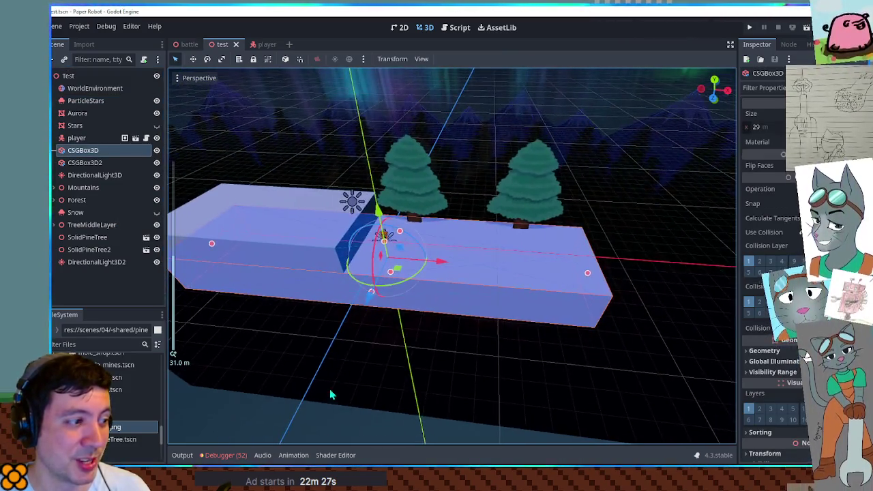
pyautogui.click(331, 414)
pyautogui.scroll(5, 490, 282)
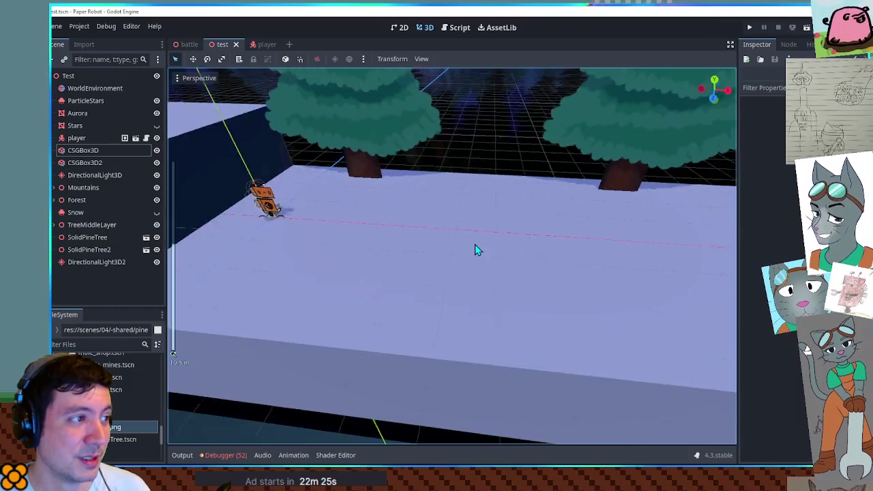
pyautogui.scroll(-5, 235, 178)
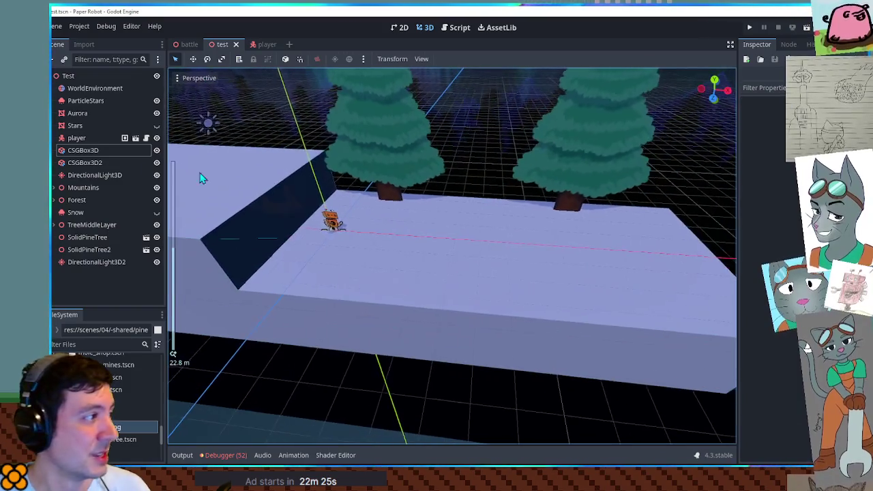
# - Move DirectionalLight3D up in the Scene dock to sit just below Stars
pyautogui.click(89, 162)
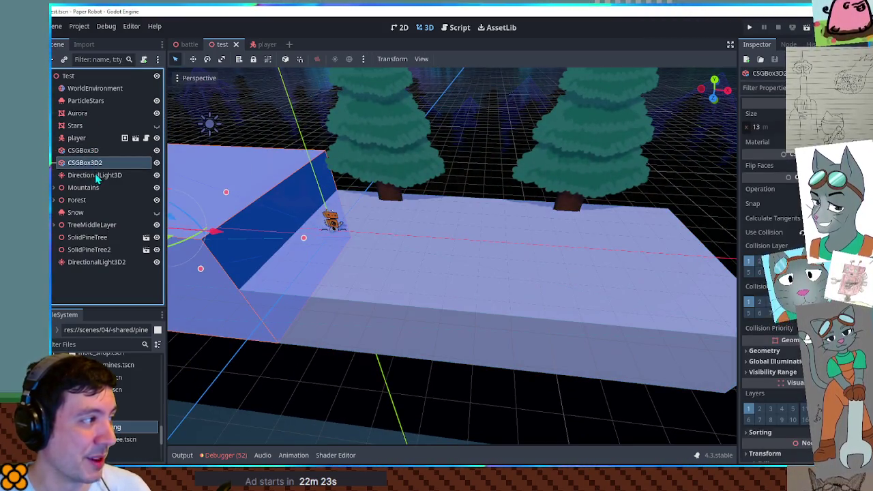
pyautogui.click(96, 175)
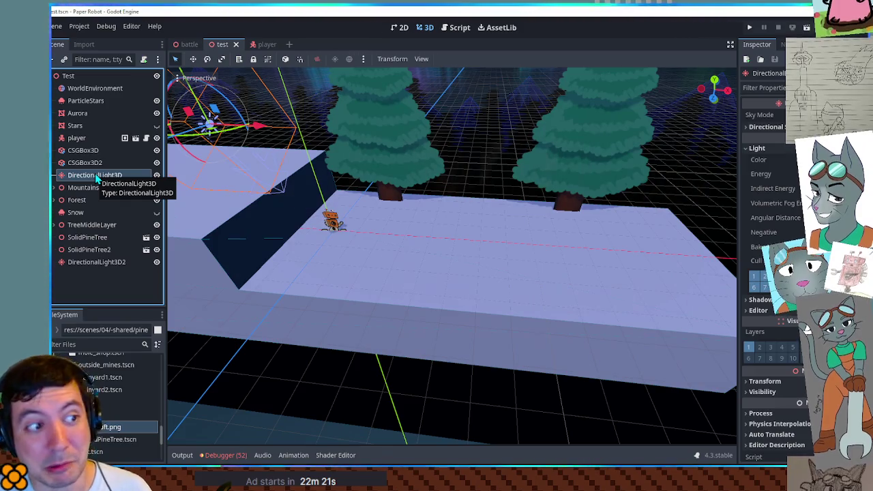
pyautogui.moveTo(96, 176); pyautogui.dragTo(95, 139)
# - Inspect the CSGBox3D2, Mountains, Forest and Snow nodes in turn
pyautogui.click(96, 175)
pyautogui.click(96, 188)
pyautogui.click(95, 199)
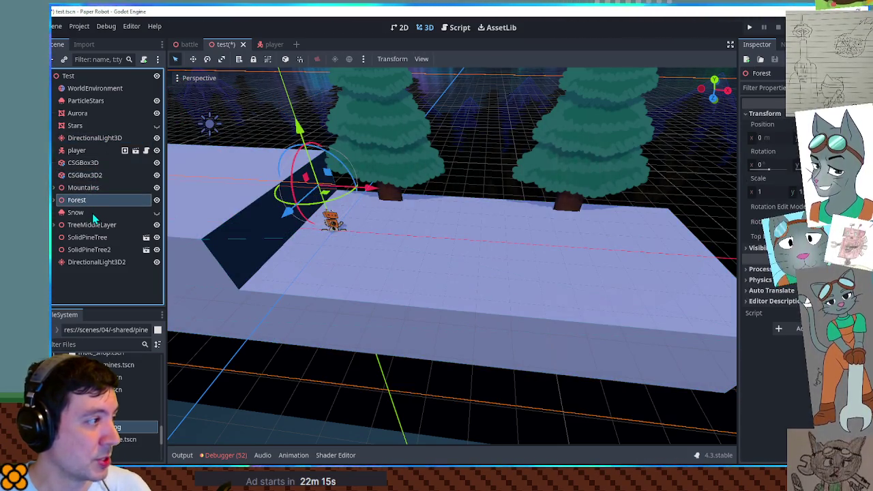
pyautogui.click(89, 214)
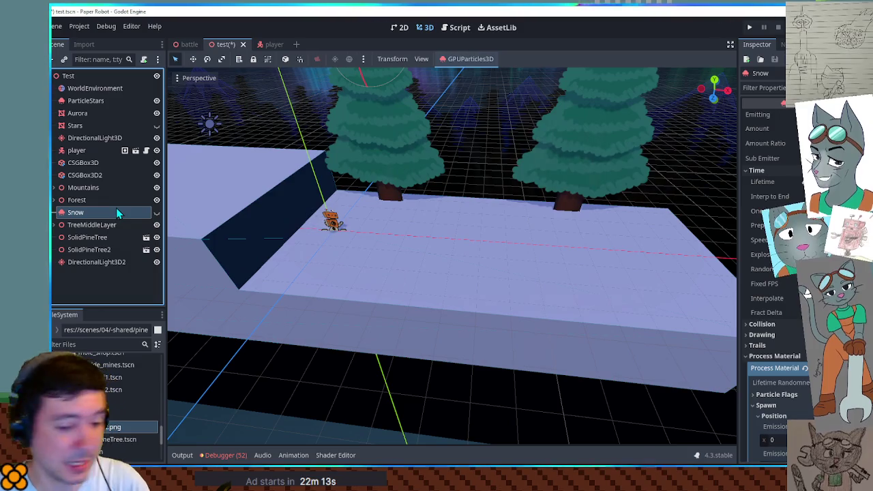